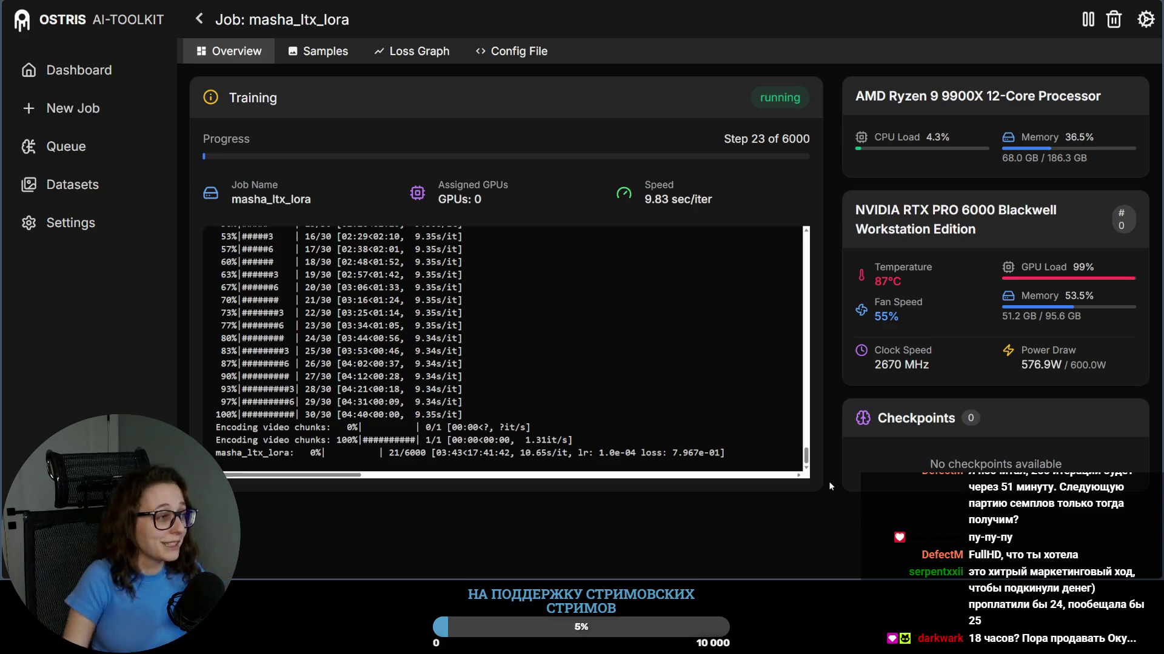
Step: View the vast.ai Instances page with the RTX PRO 6000 machine, then return to the training job
key("ctrl+Tab")
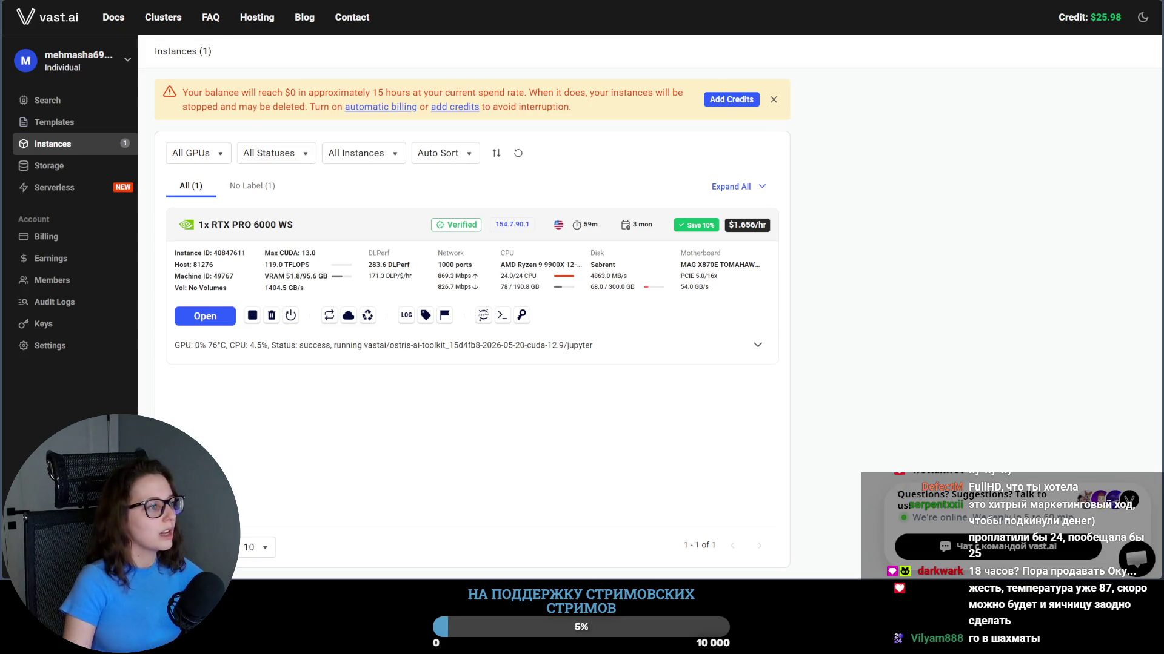
key("ctrl+Tab")
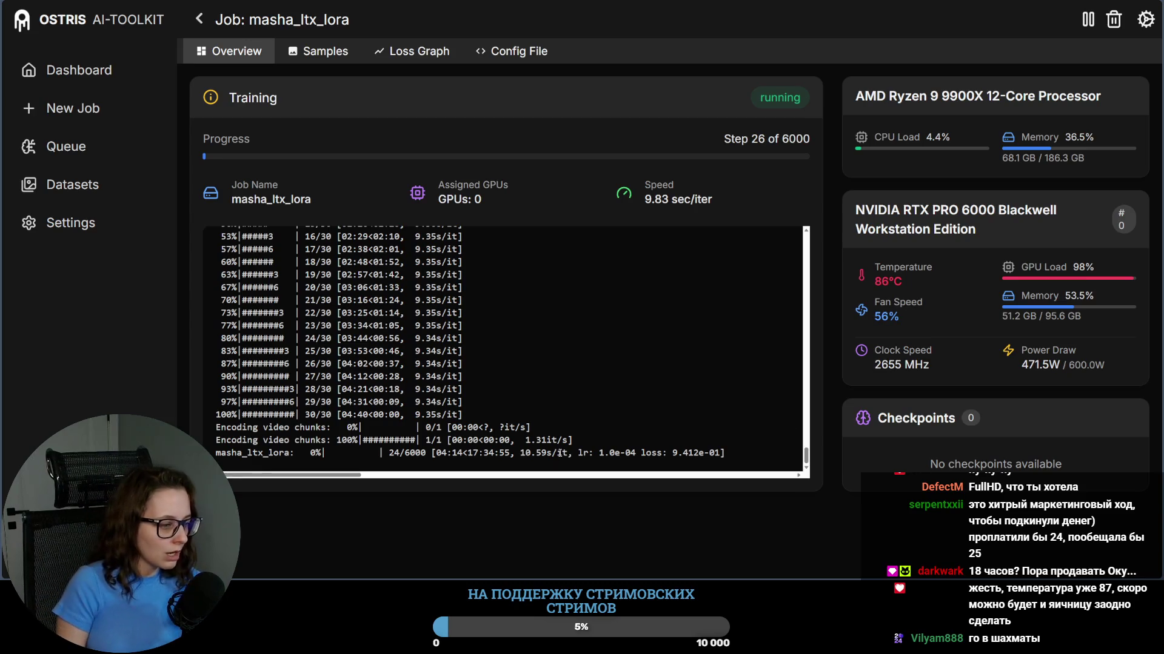
Step: Highlight the remaining-time estimate in the masha_ltx_lora training log
left_click_drag(461, 453, 572, 453)
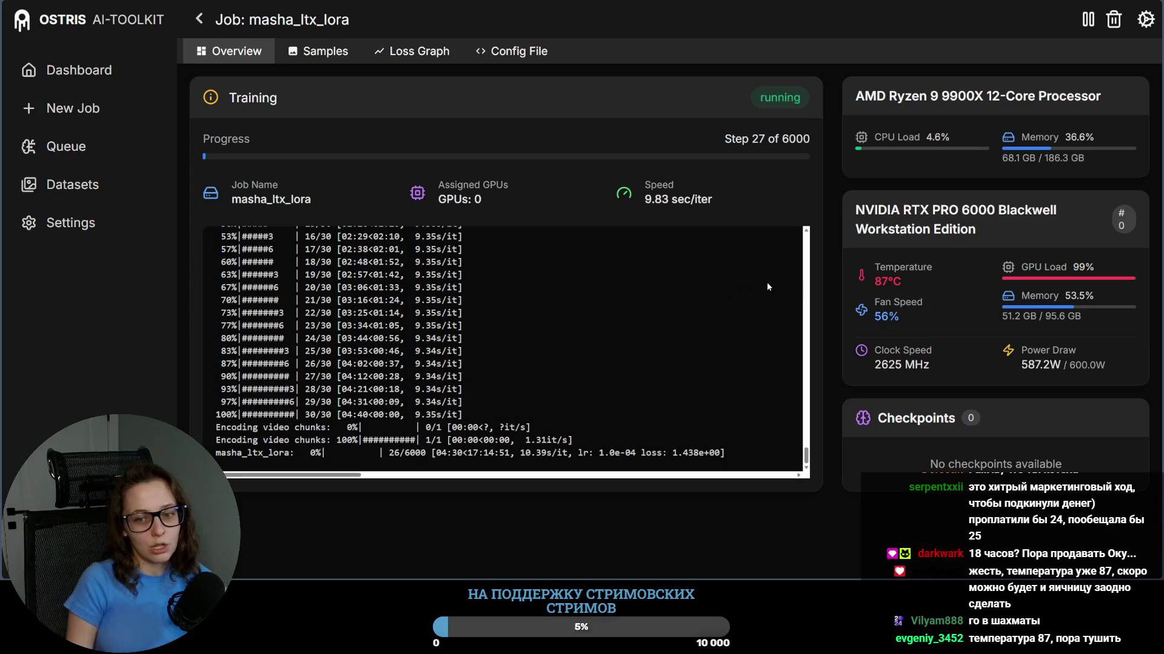
left_click_drag(903, 282, 871, 288)
left_click(912, 325)
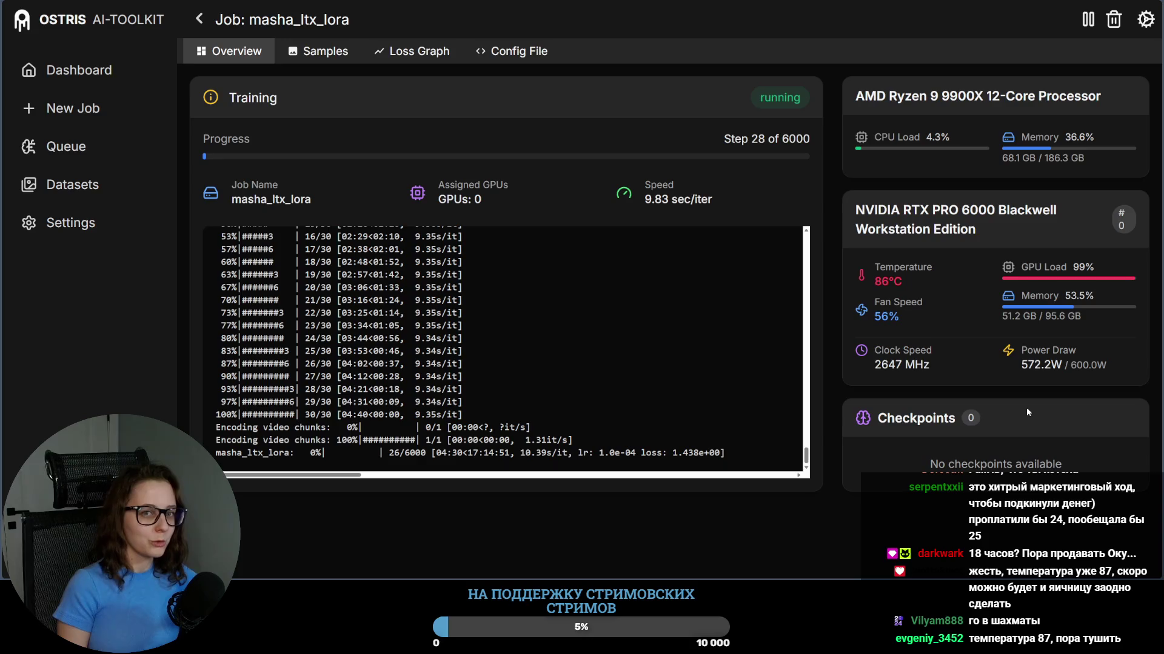
left_click_drag(905, 282, 888, 283)
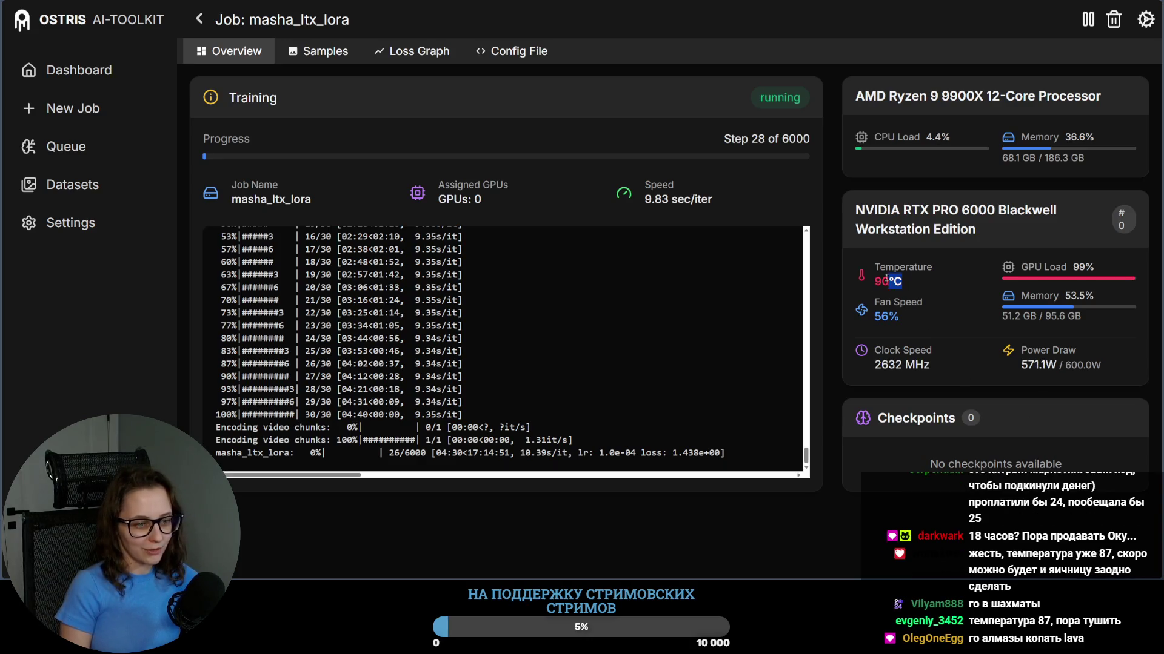
left_click(886, 280)
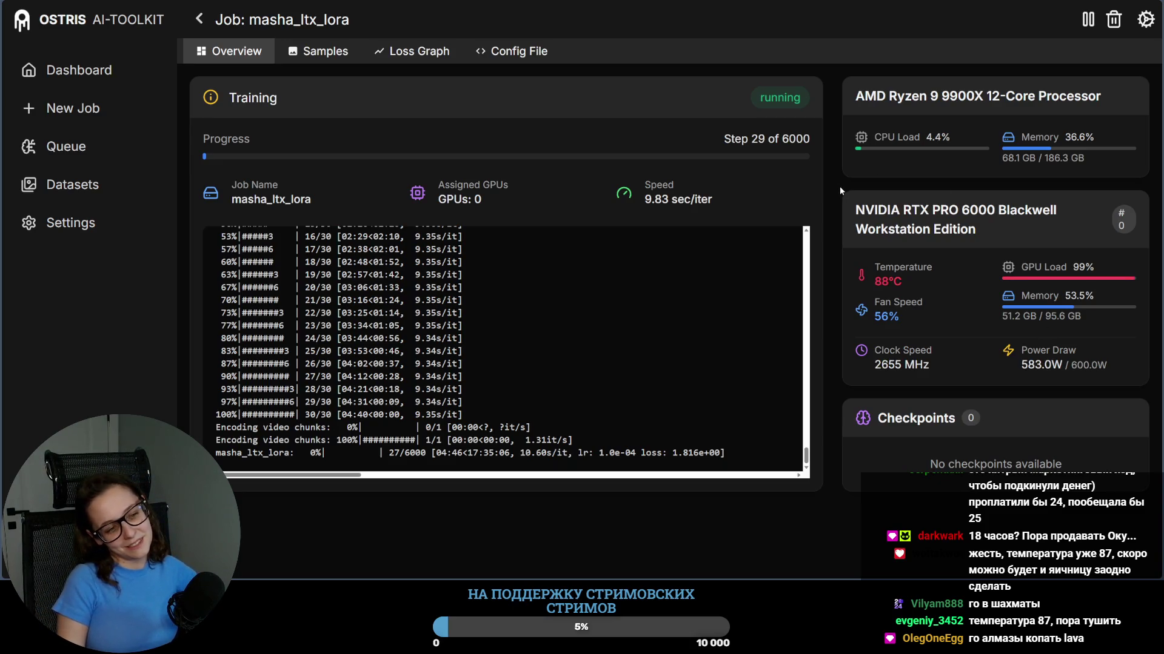
key("alt+Tab")
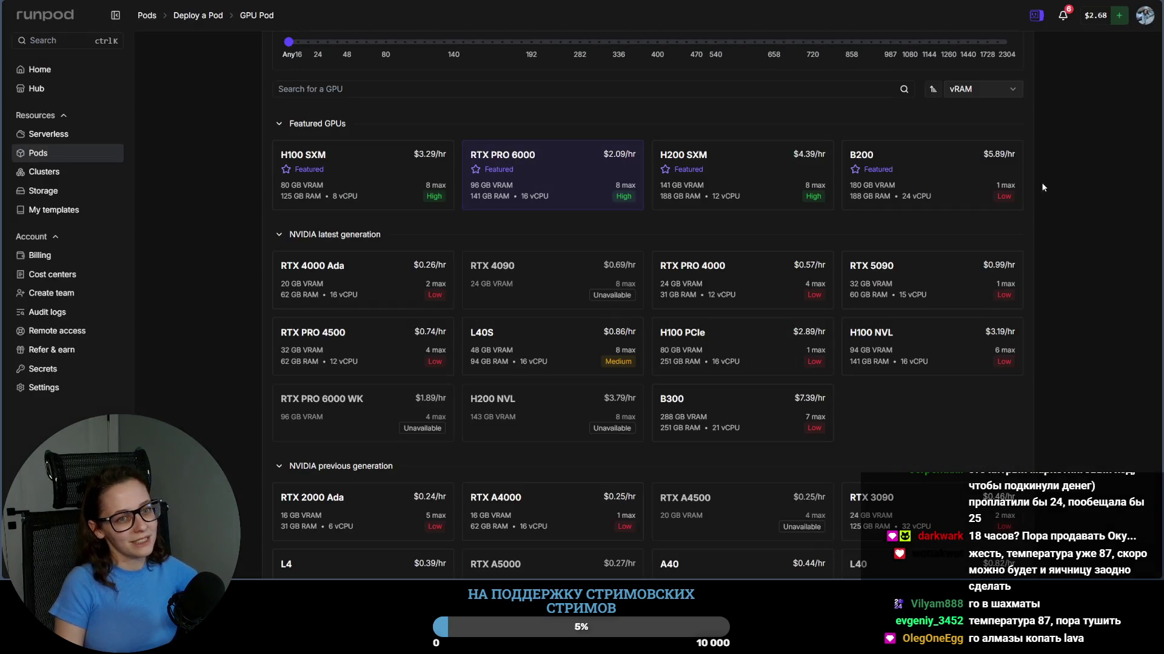
scroll(1043, 187, "up", 3)
key("alt+Tab")
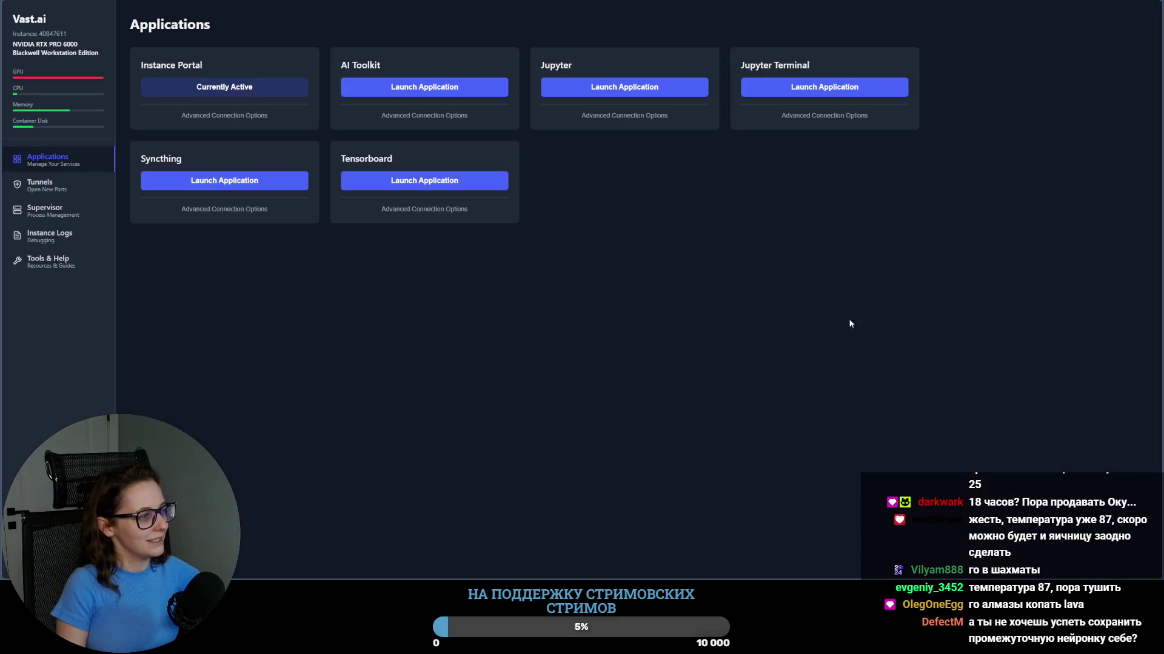
key("alt+Tab")
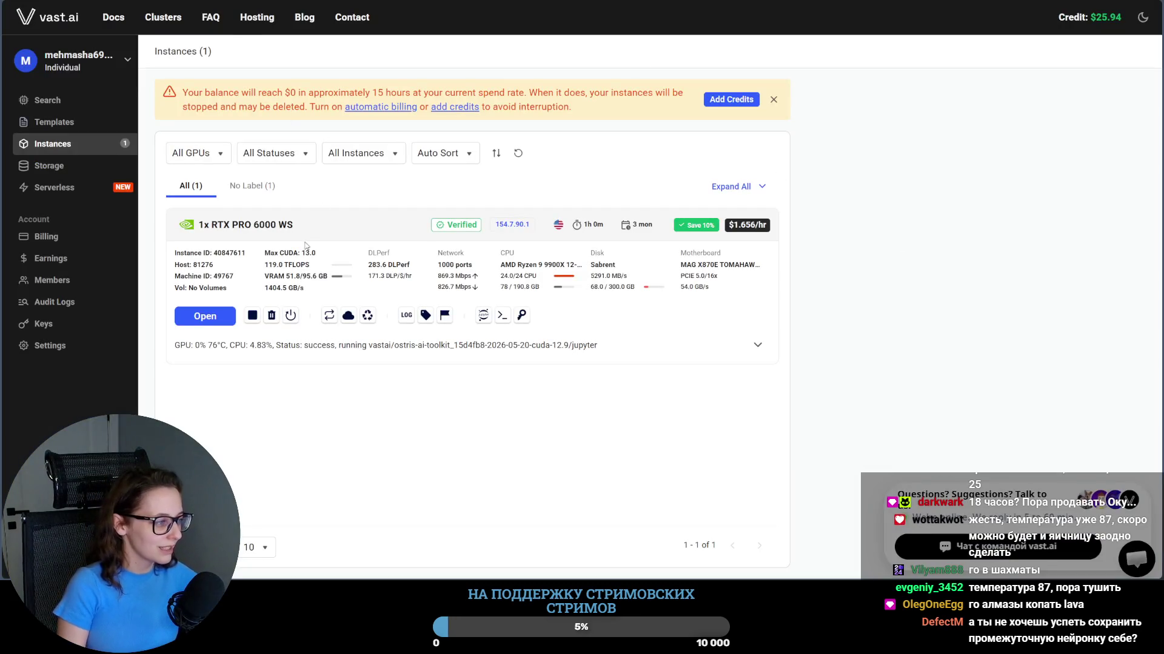
left_click_drag(294, 225, 212, 225)
left_click(895, 321)
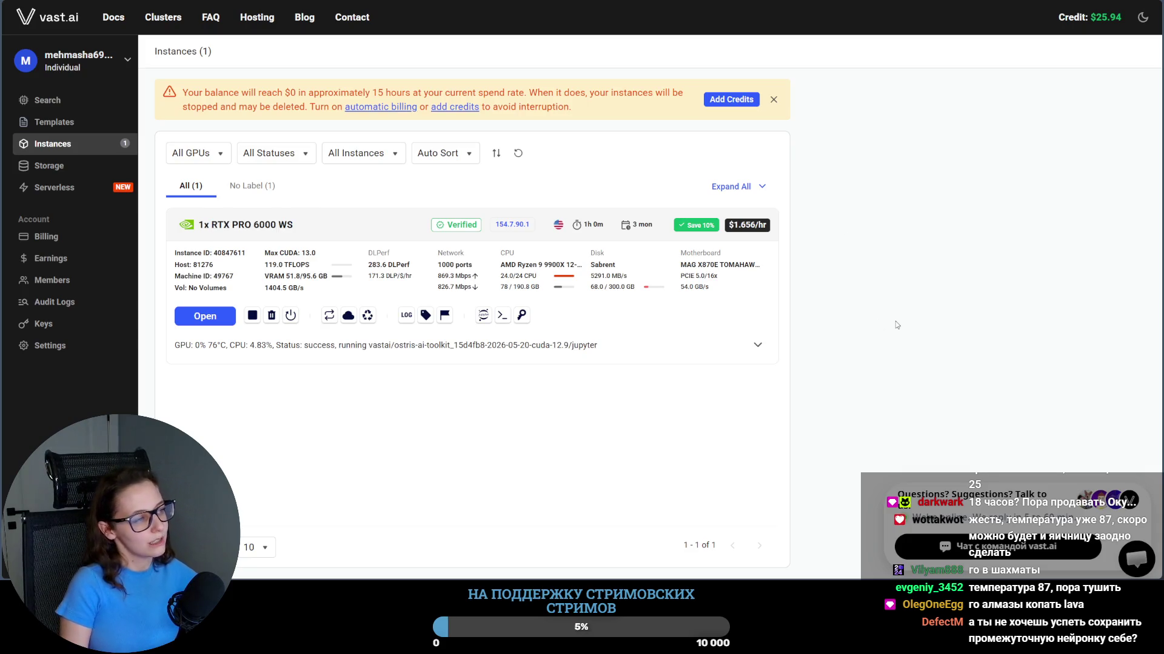
key("alt+Tab")
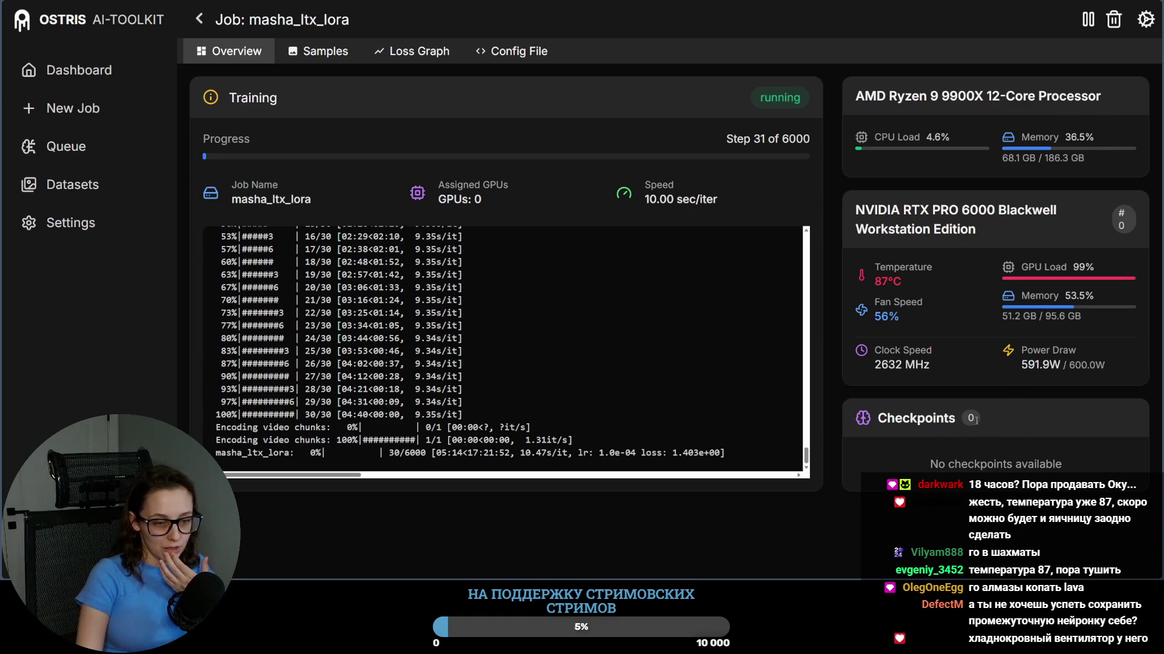
left_click_drag(1000, 421, 895, 418)
left_click(896, 418)
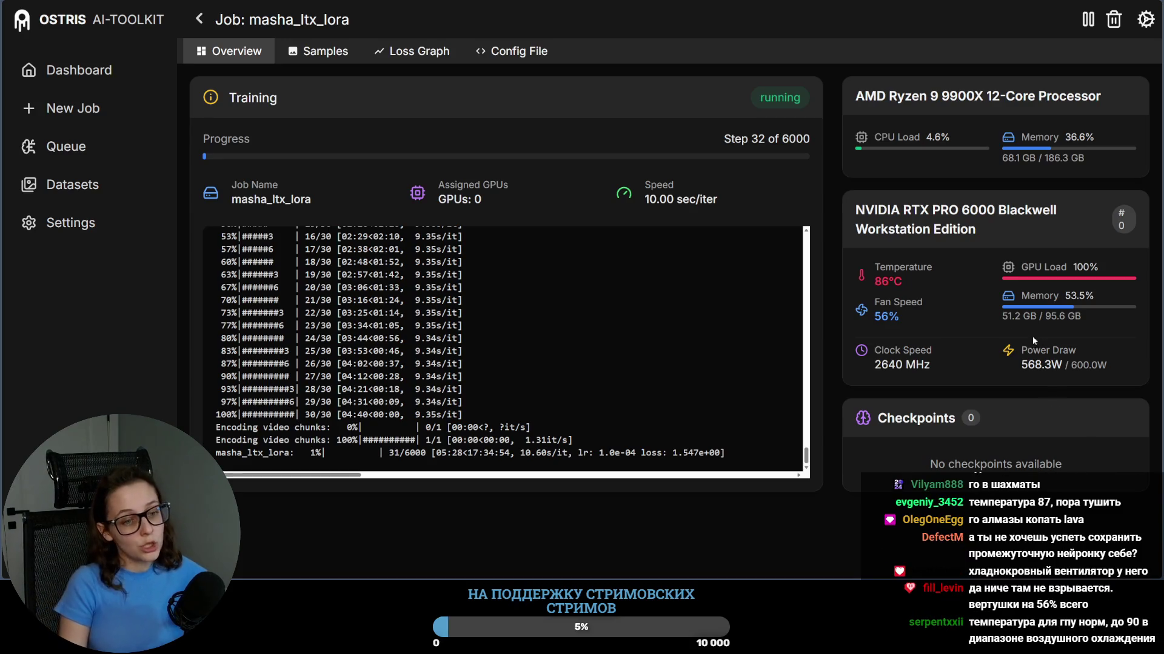
left_click_drag(1001, 316, 1041, 318)
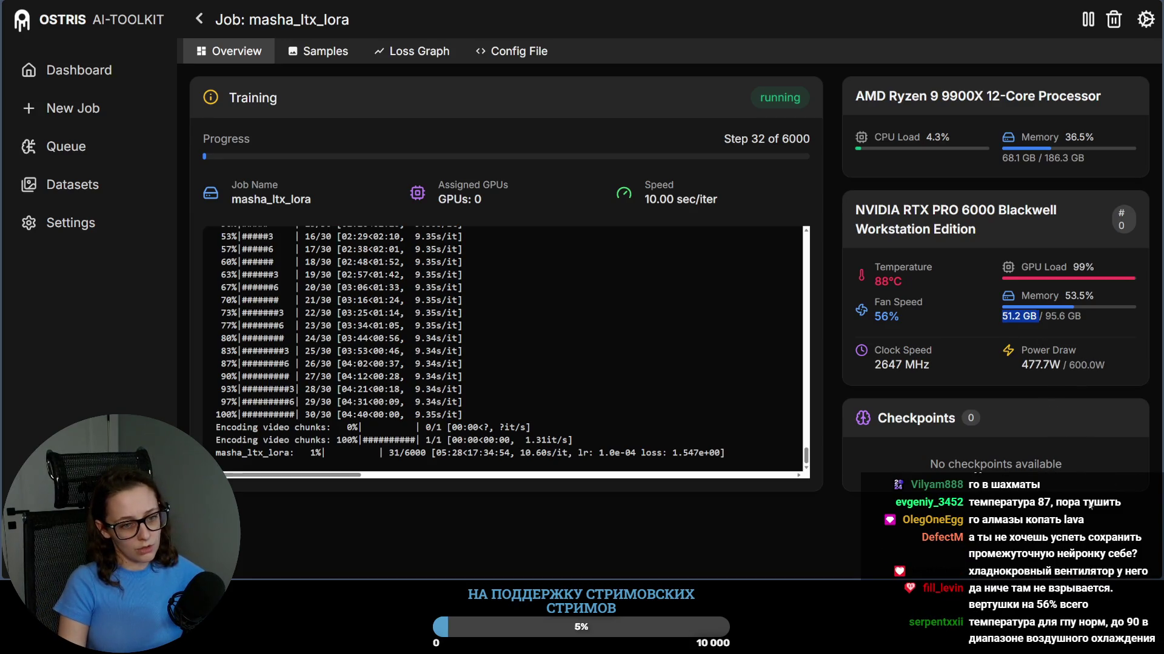
left_click(1051, 503)
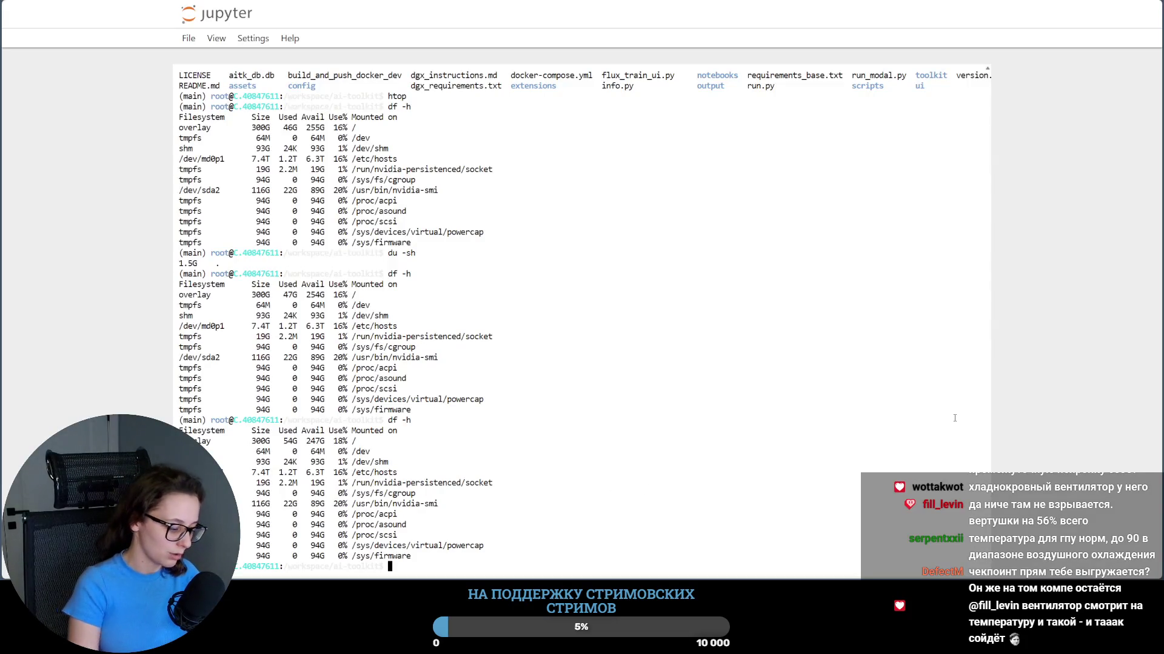
type("ls")
Step: List the ai-toolkit folder, check free disk space with df -h, and list the output folder
key("Return")
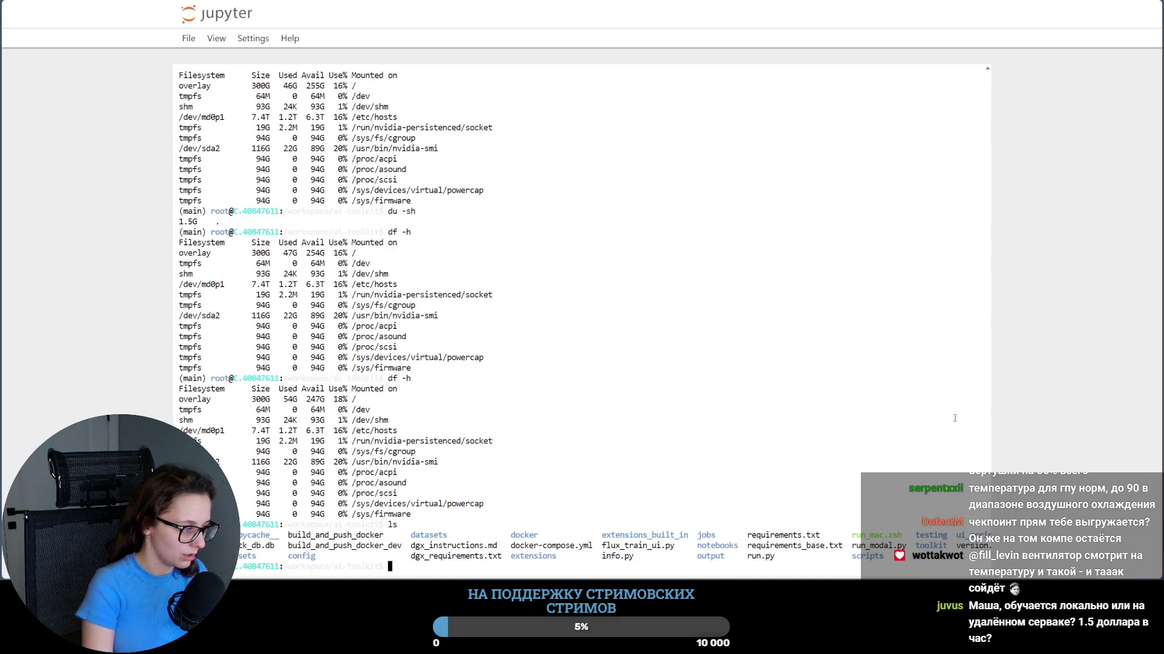
type("df -h")
key("Return")
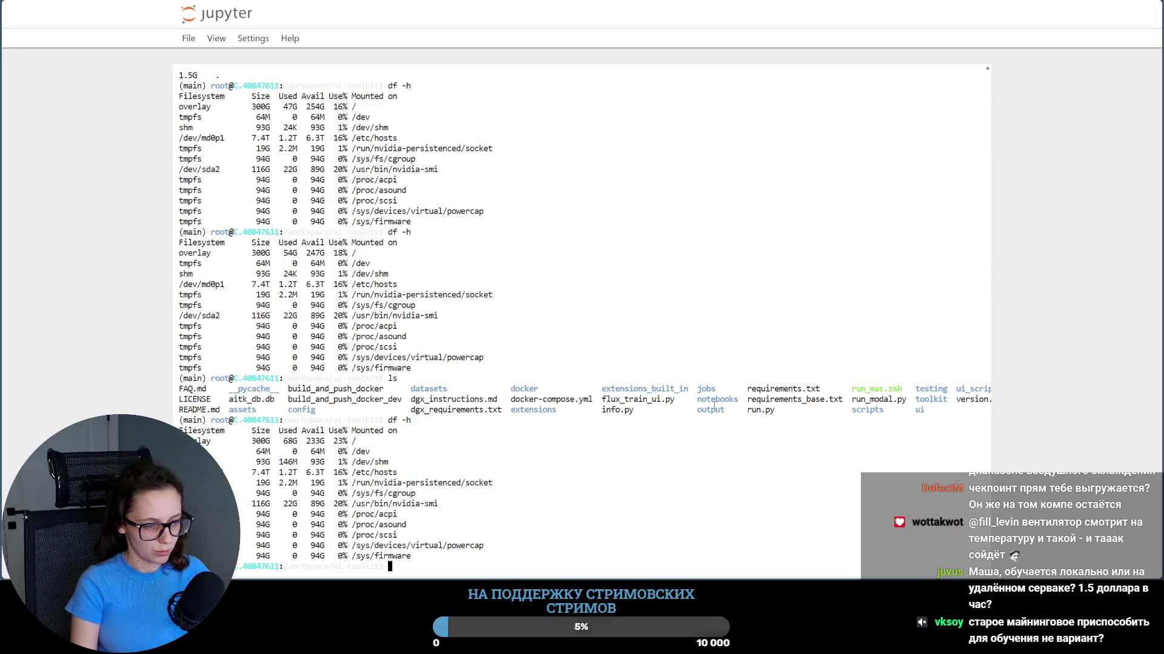
type("cd output/")
key("Return")
type("ls")
key("Return")
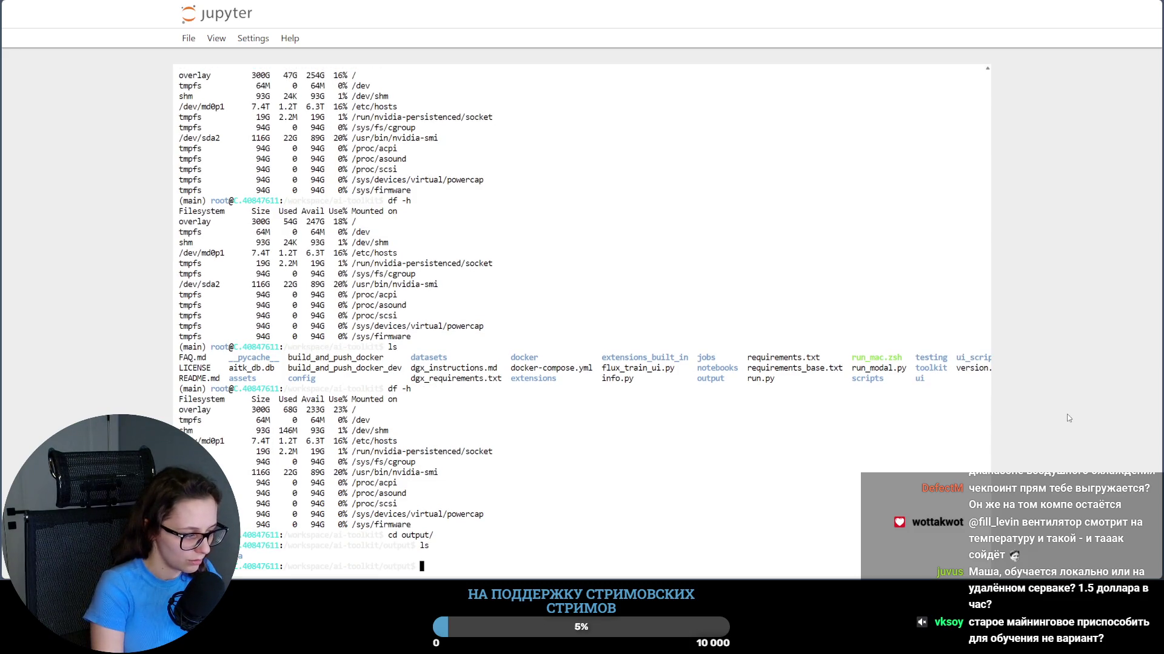
type("cd mas")
Step: Go into masha_ltx_lora/samples and list its three generated sample MP4 videos
key("Tab")
key("Return")
type("ls")
key("Return")
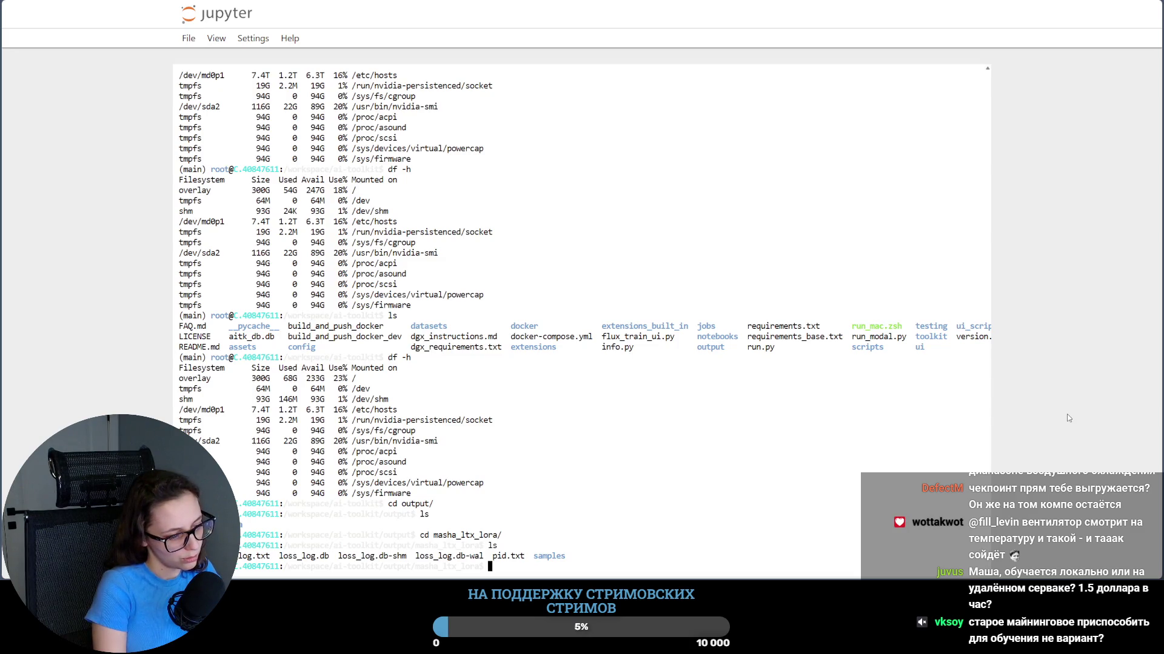
type("cd sam")
key("Tab")
key("Return")
type("s/")
key("Return")
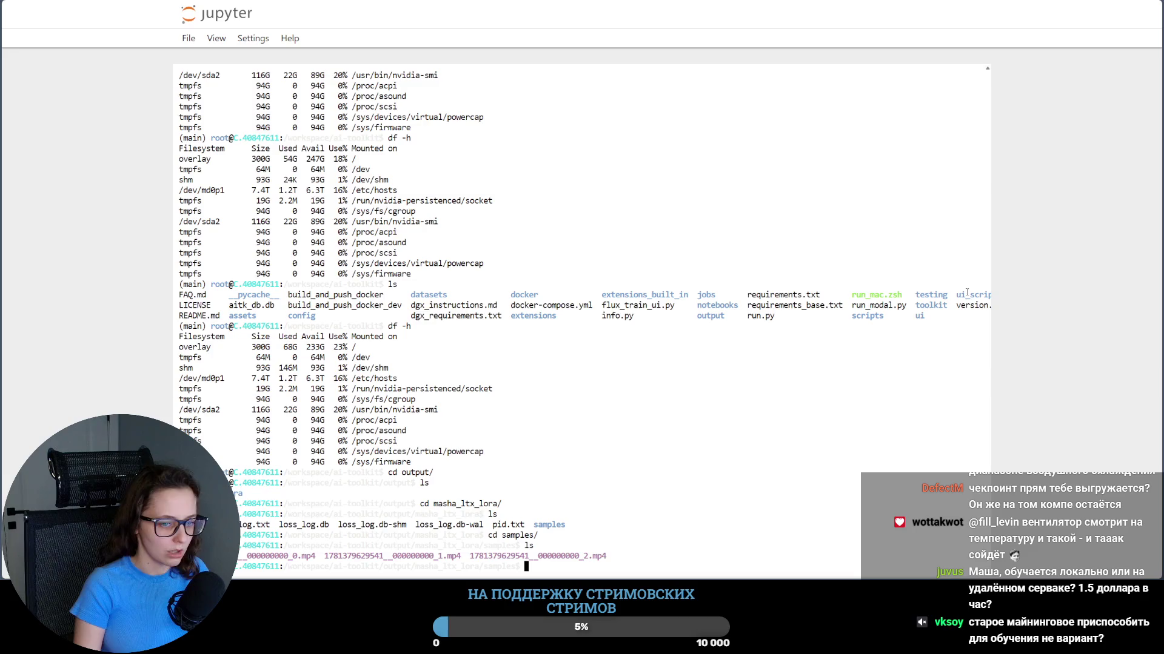
Step: Climb back up to the ai-toolkit folder, list it, and bring up the vast.ai Instances page
key("ctrl+plus")
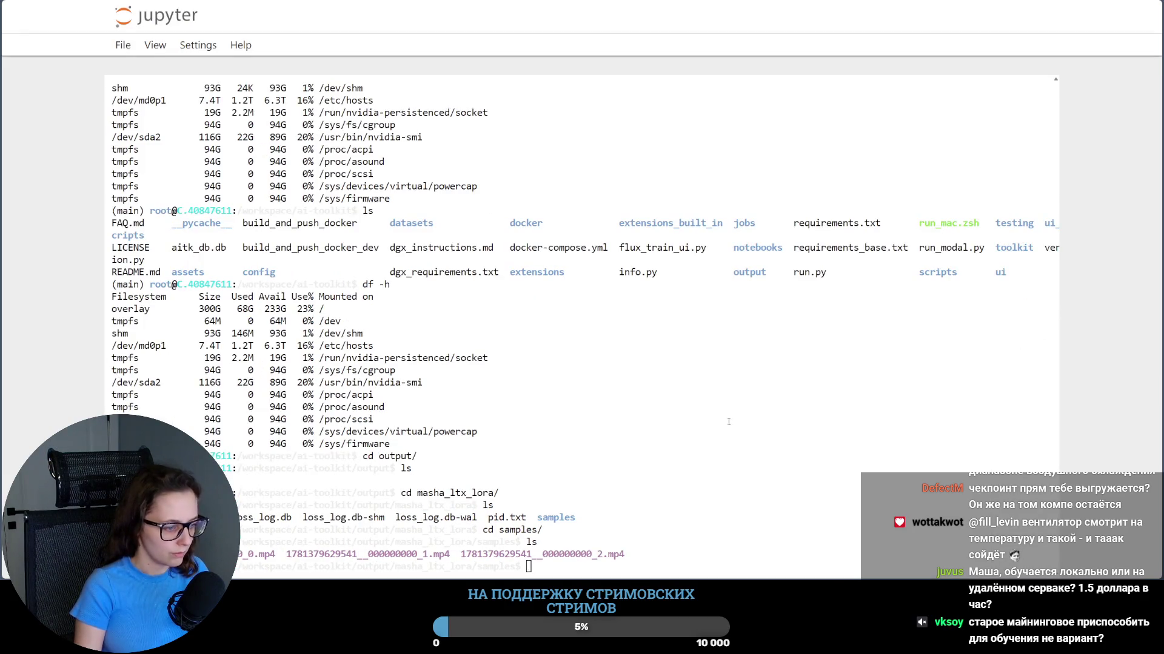
type("cd ..")
key("Return")
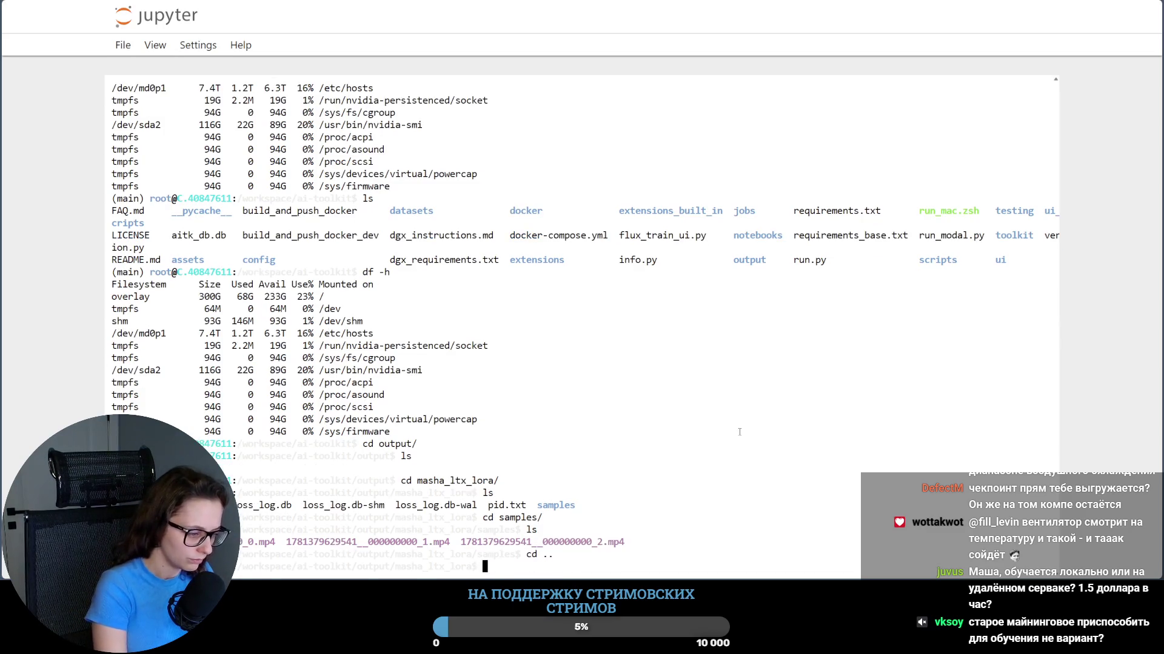
type("cd ..")
key("Return")
type("cd ..")
key("Return")
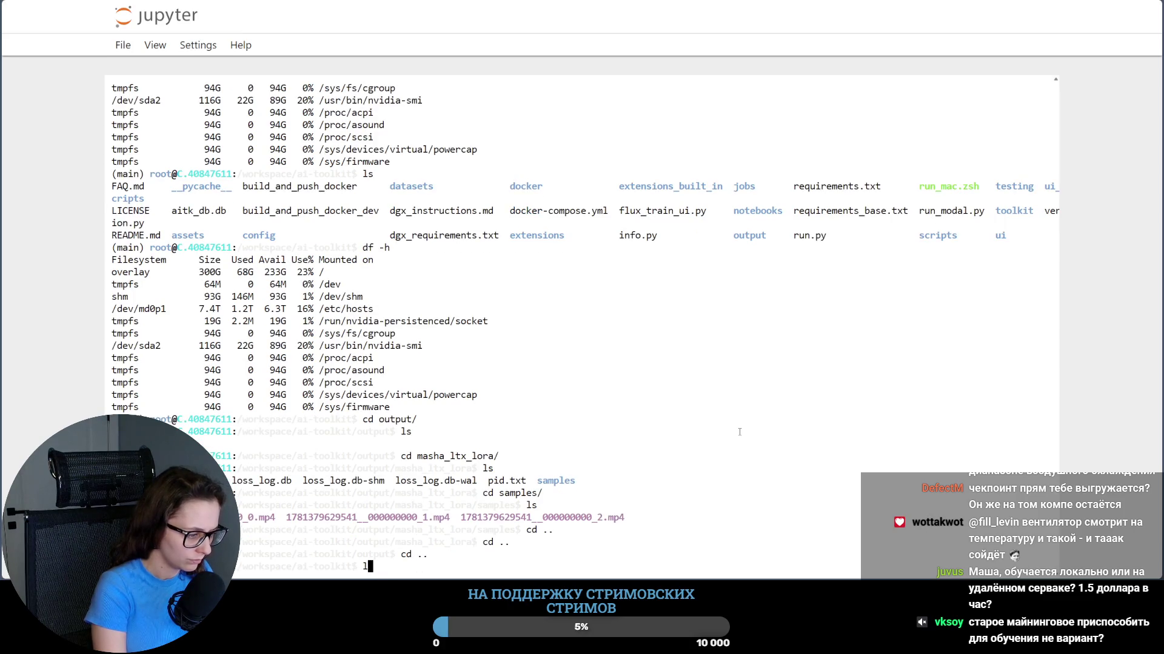
type("s")
key("Return")
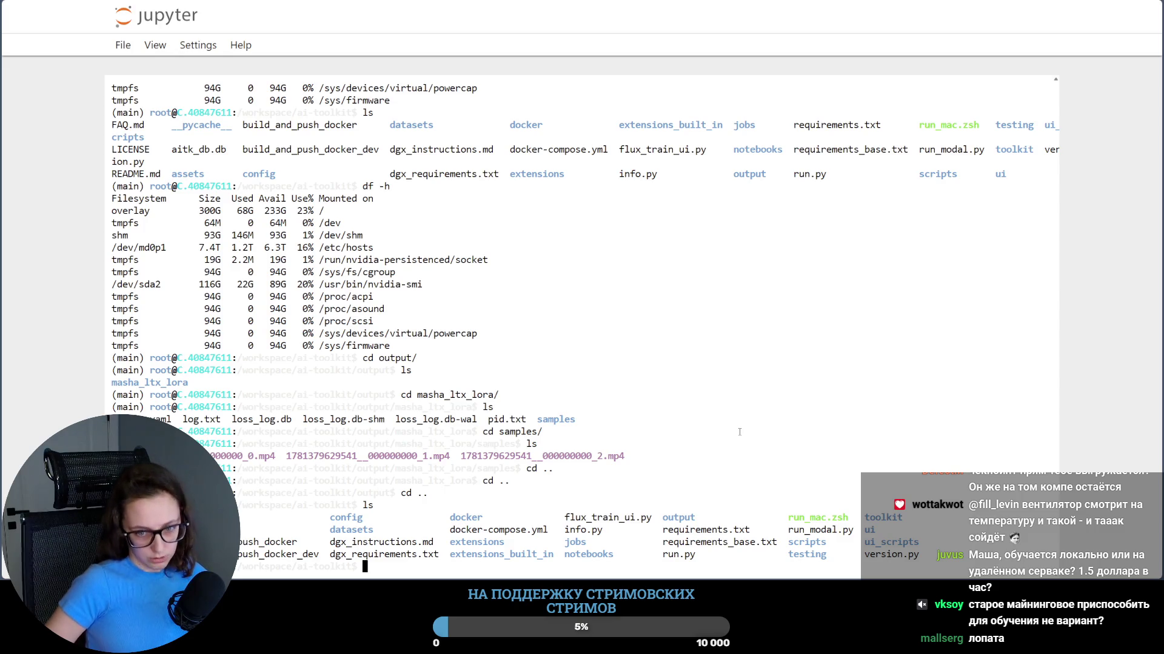
key("alt+Tab")
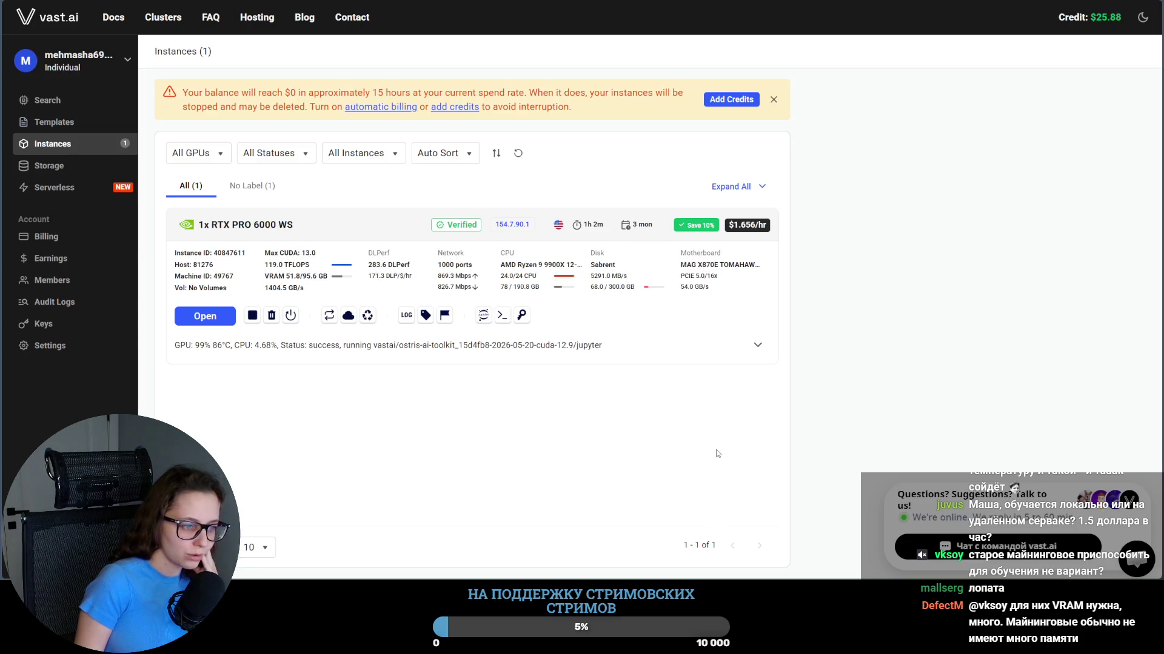
Step: Return to the Jupyter terminal sitting in the ai-toolkit folder
key("ctrl+Tab")
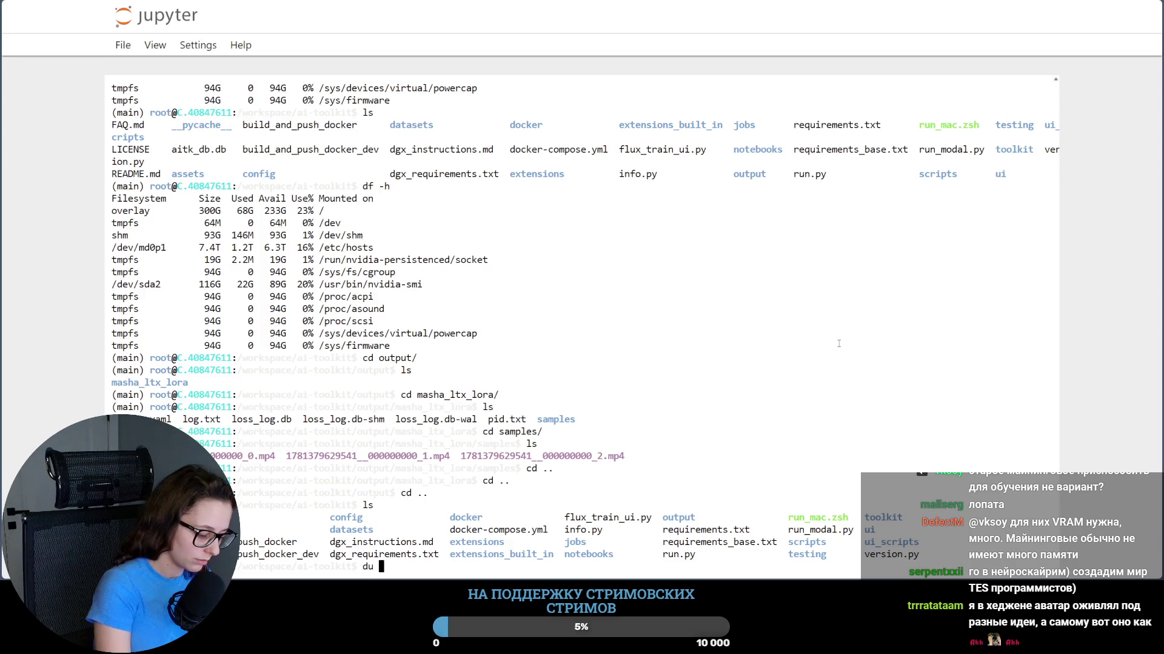
Step: Check the ai-toolkit folder size with du, then list the toolkit folder and its models subfolder
key("Return")
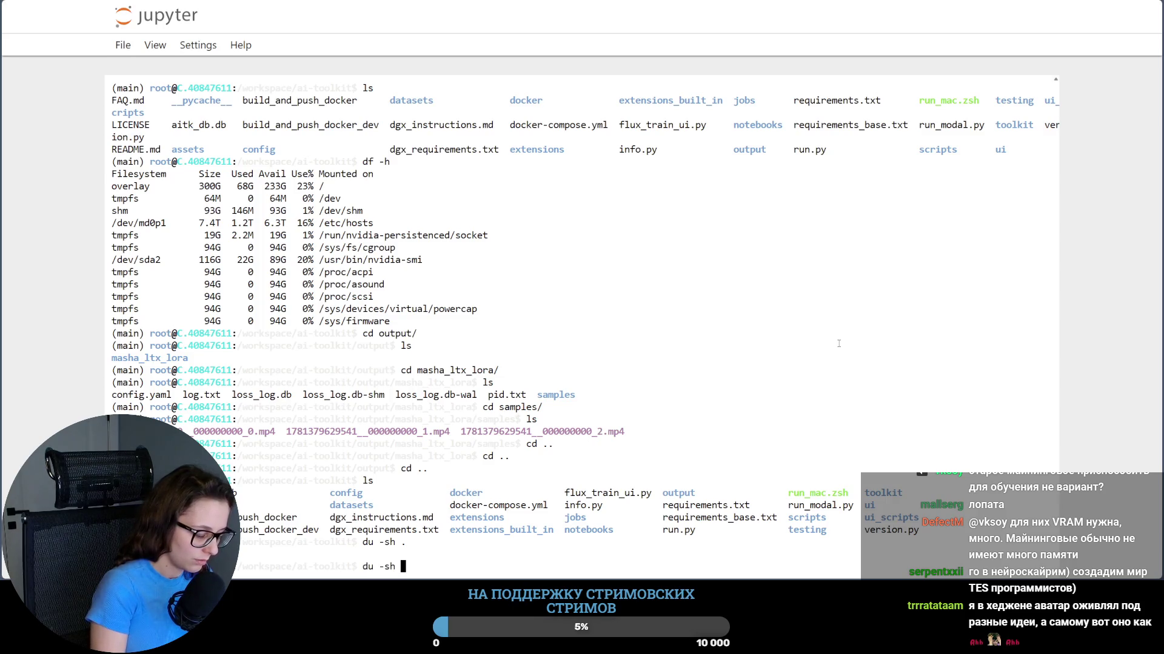
key("Return")
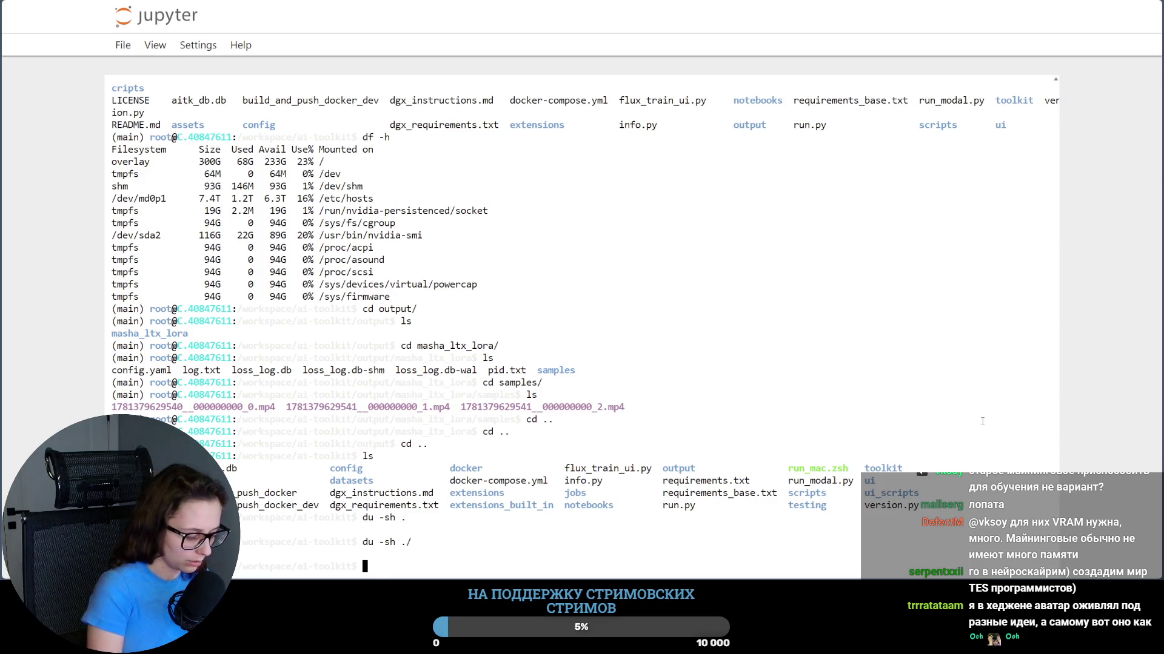
type("to")
key("Tab")
key("Return")
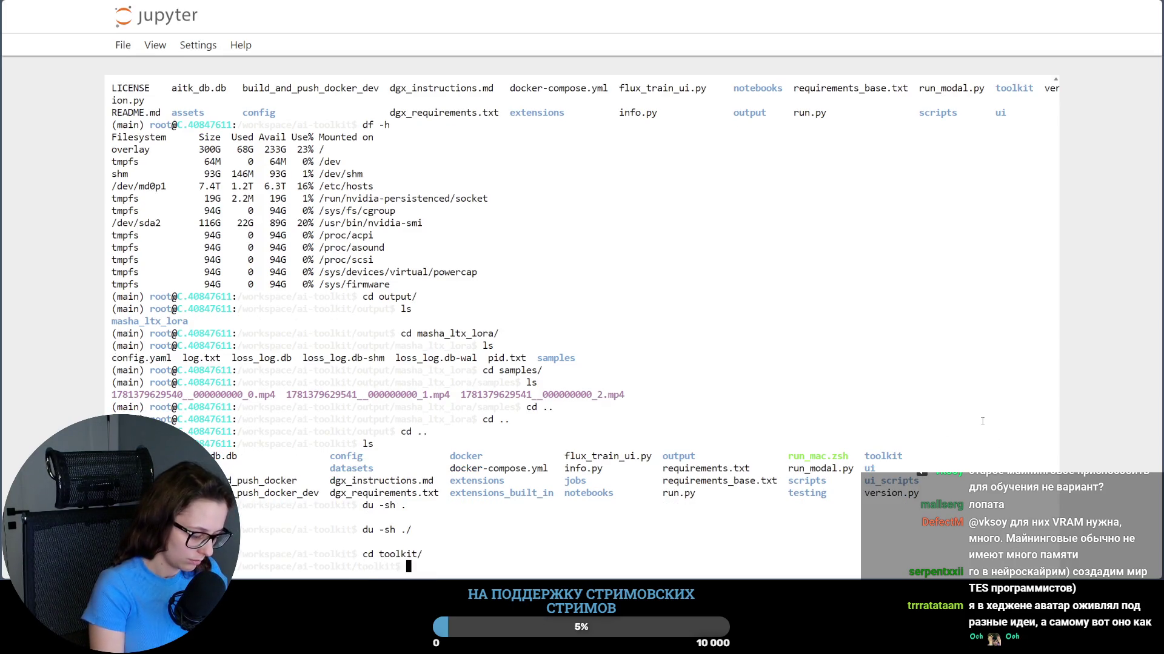
type("ls")
key("Return")
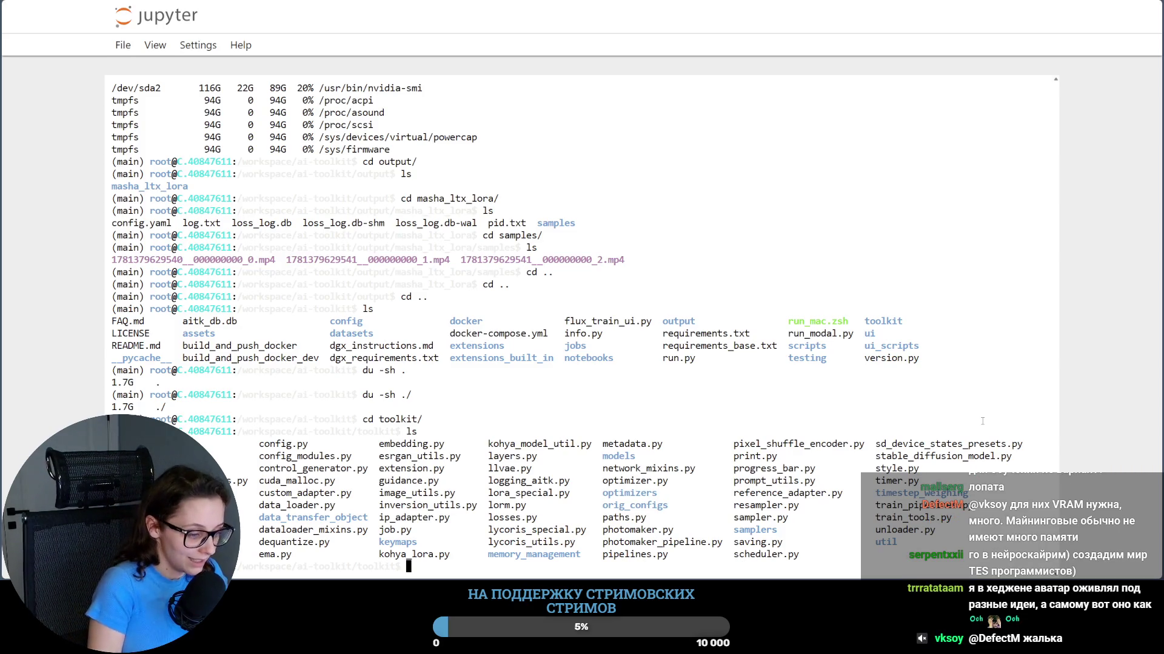
type("cd mode")
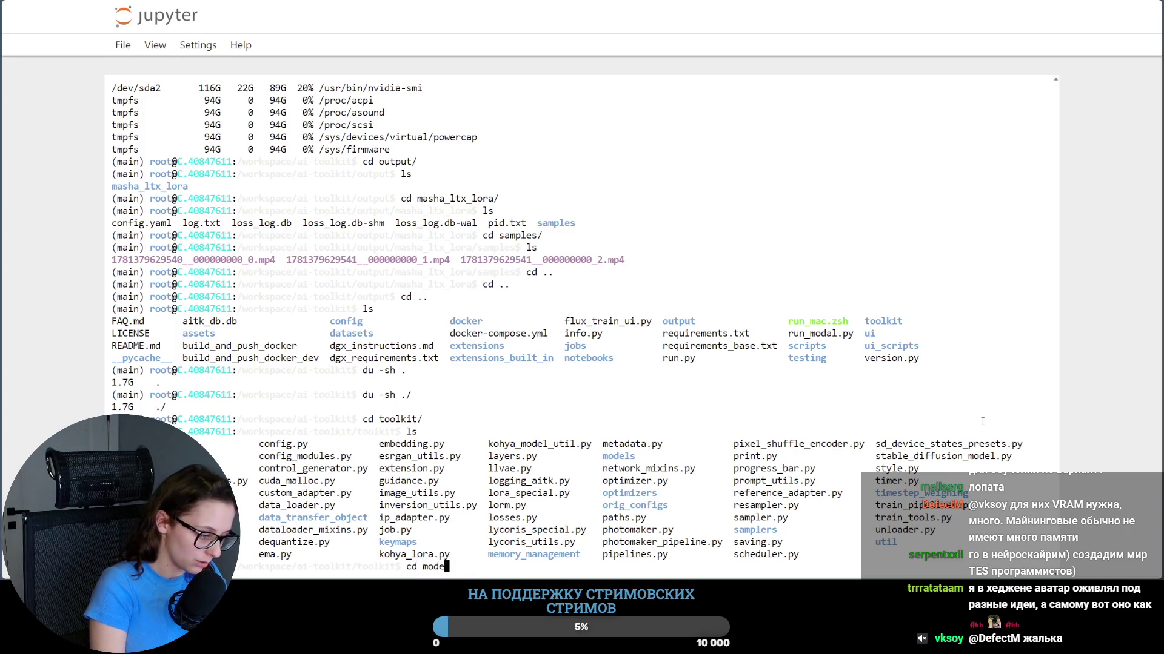
key("Tab")
key("Return")
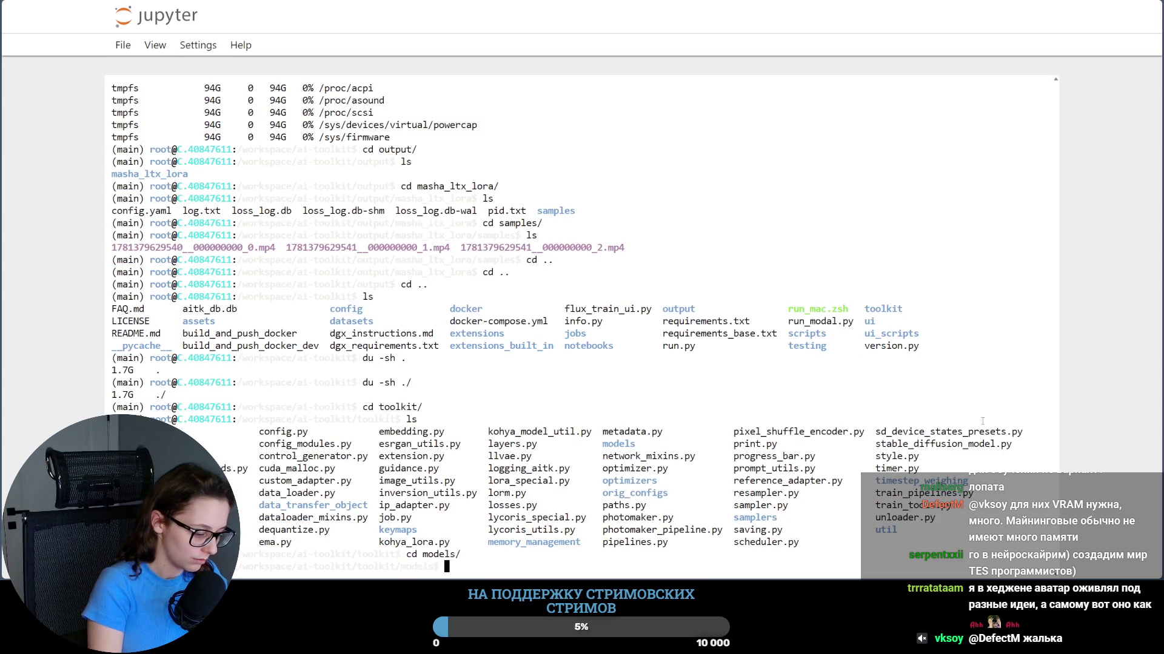
type("ls")
key("Return")
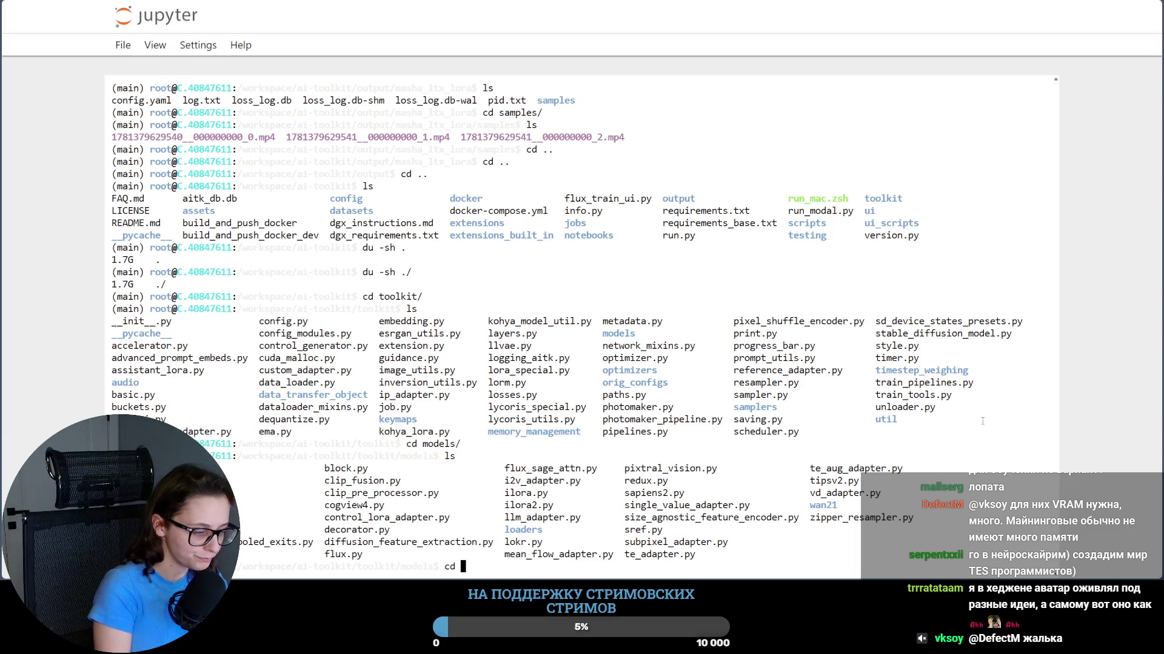
type("cd ..")
Step: Go back up to ai-toolkit and list the contents of the assets folder
key("Return")
type("..")
key("Return")
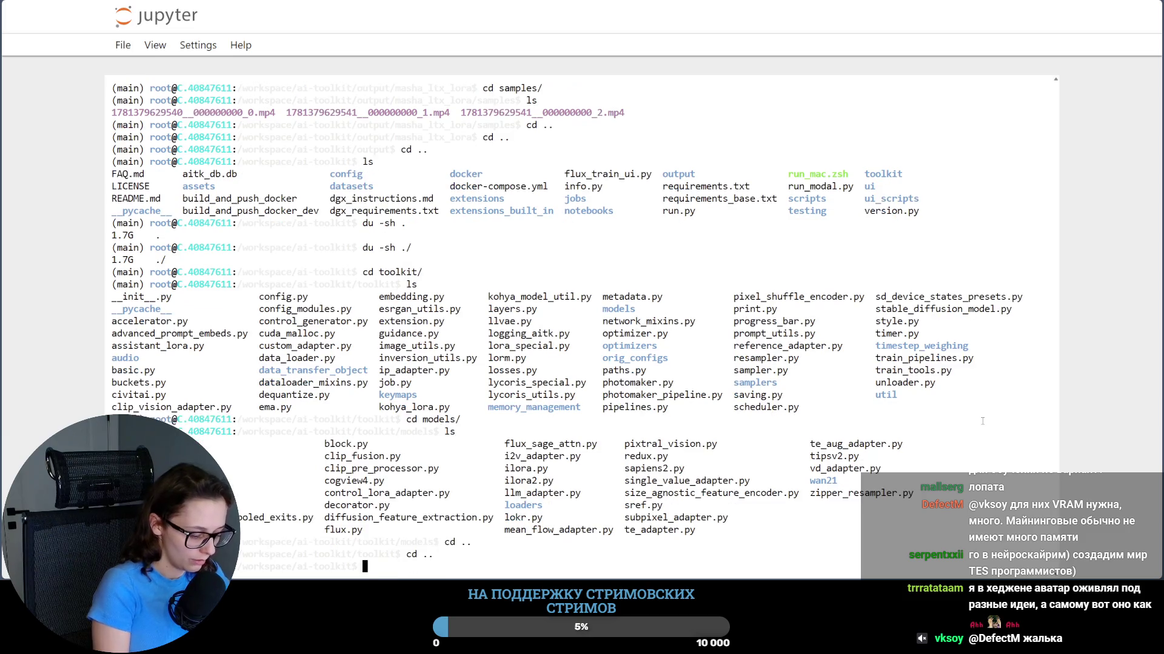
type("ls")
key("Return")
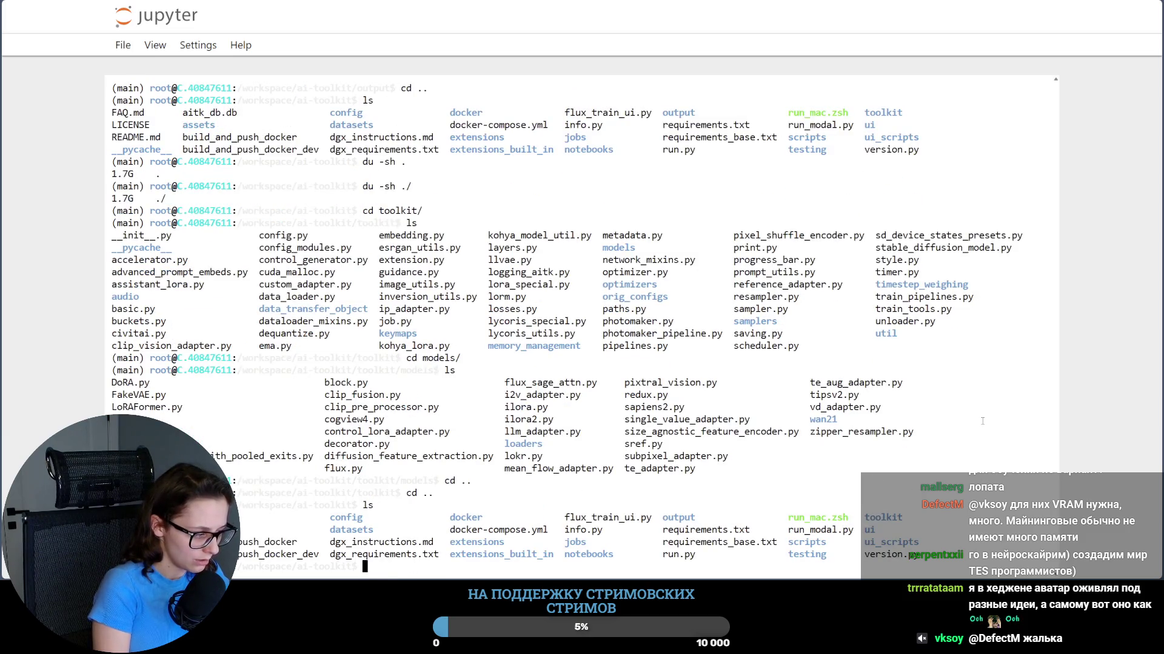
type("cd a")
key("Tab")
key("Return")
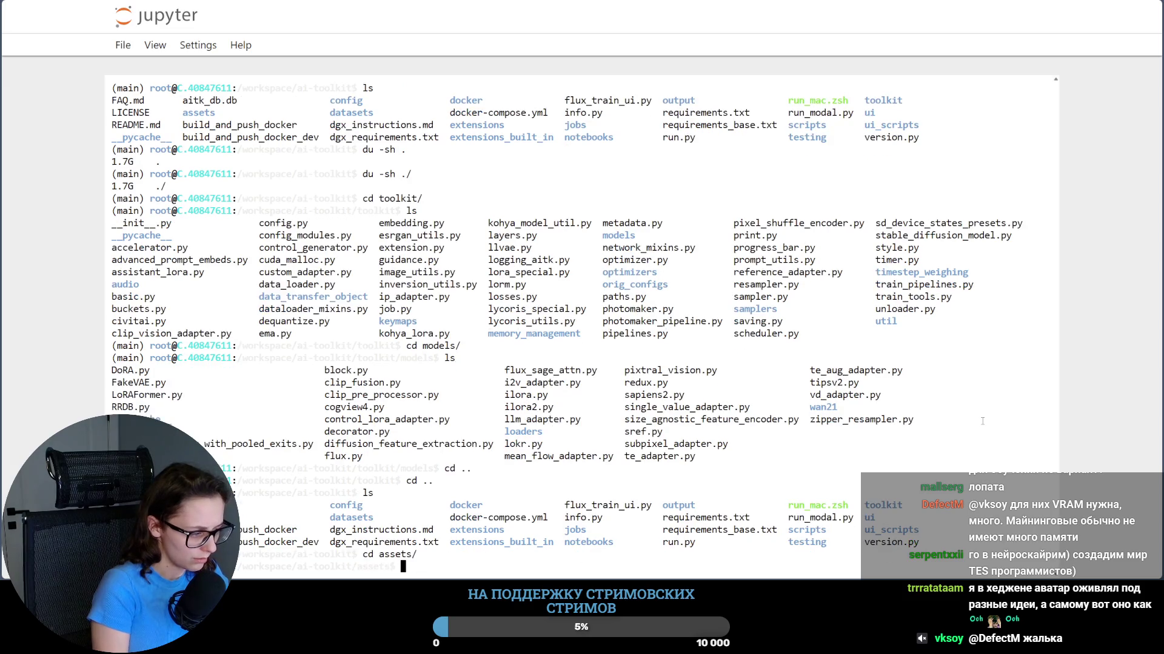
key("ctrl+minus")
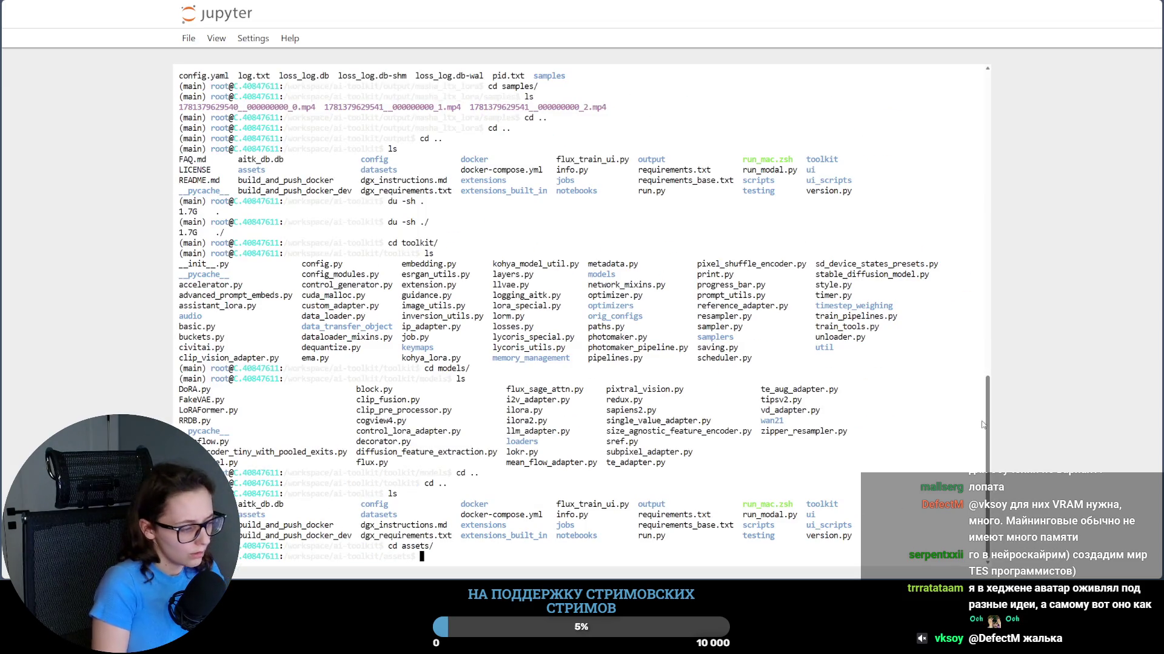
type("ls")
key("Return")
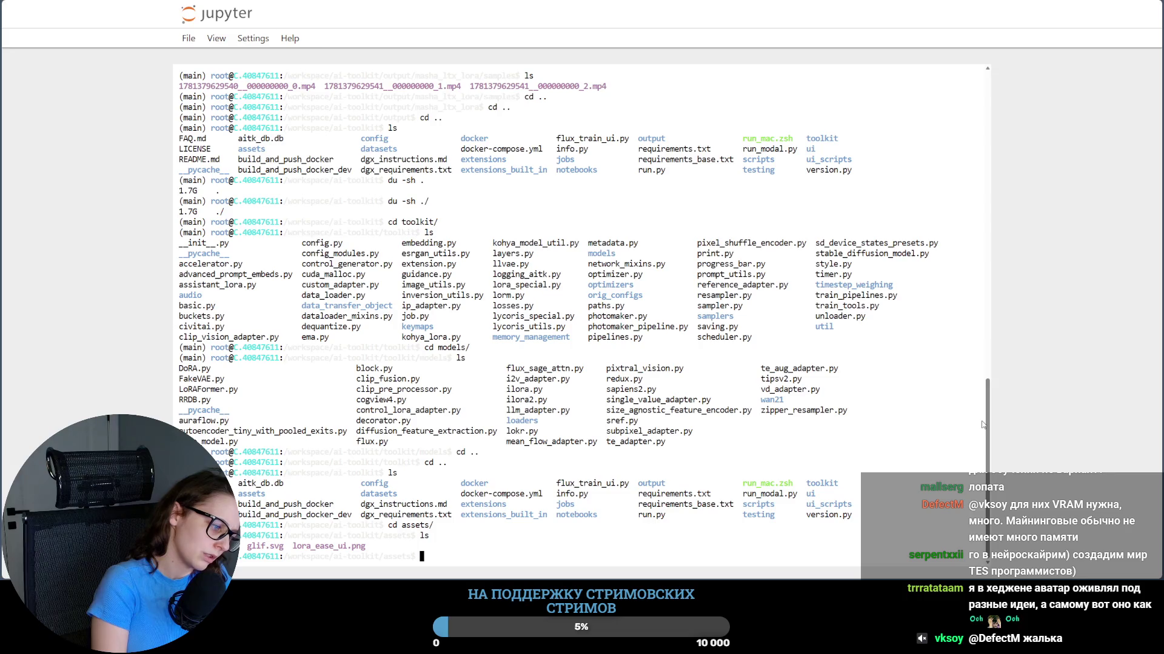
type("cd")
Step: Return to ai-toolkit, list the datasets folder, and list the masha dataset's clips and caption files
key("Return")
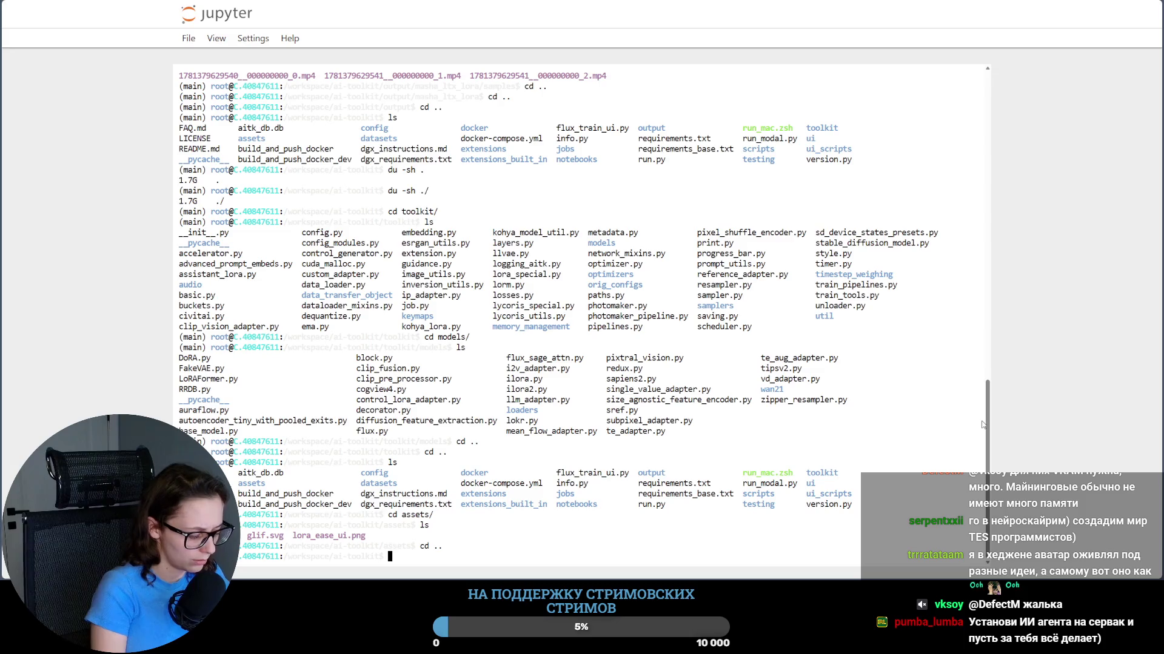
type("ls")
key("Return")
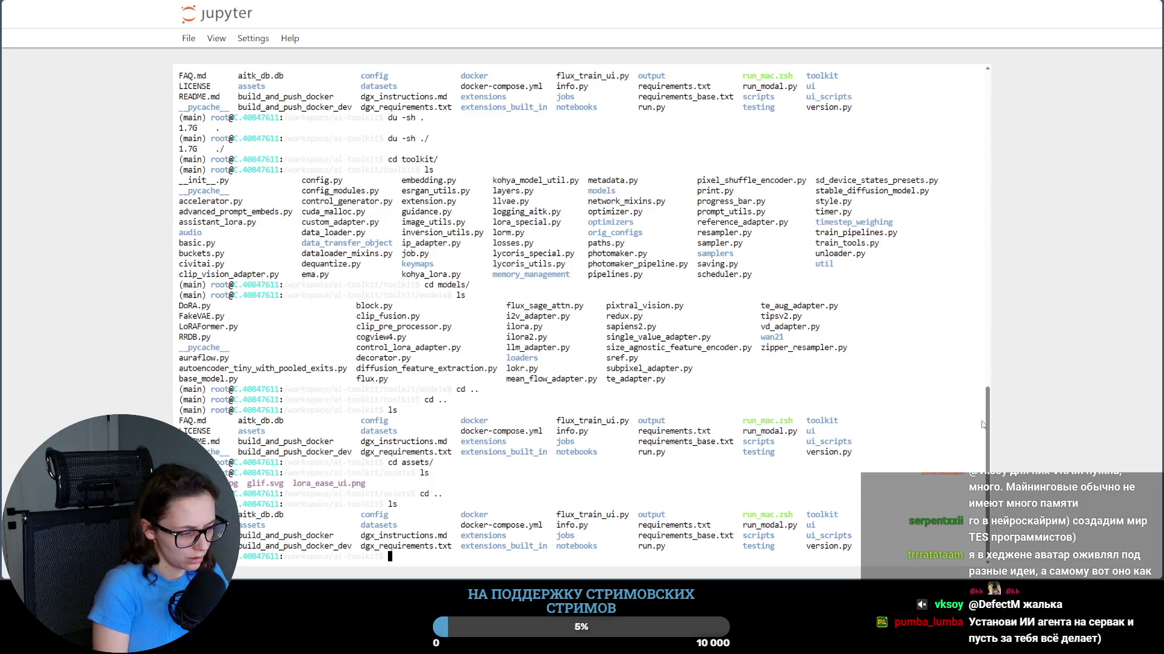
type("cd")
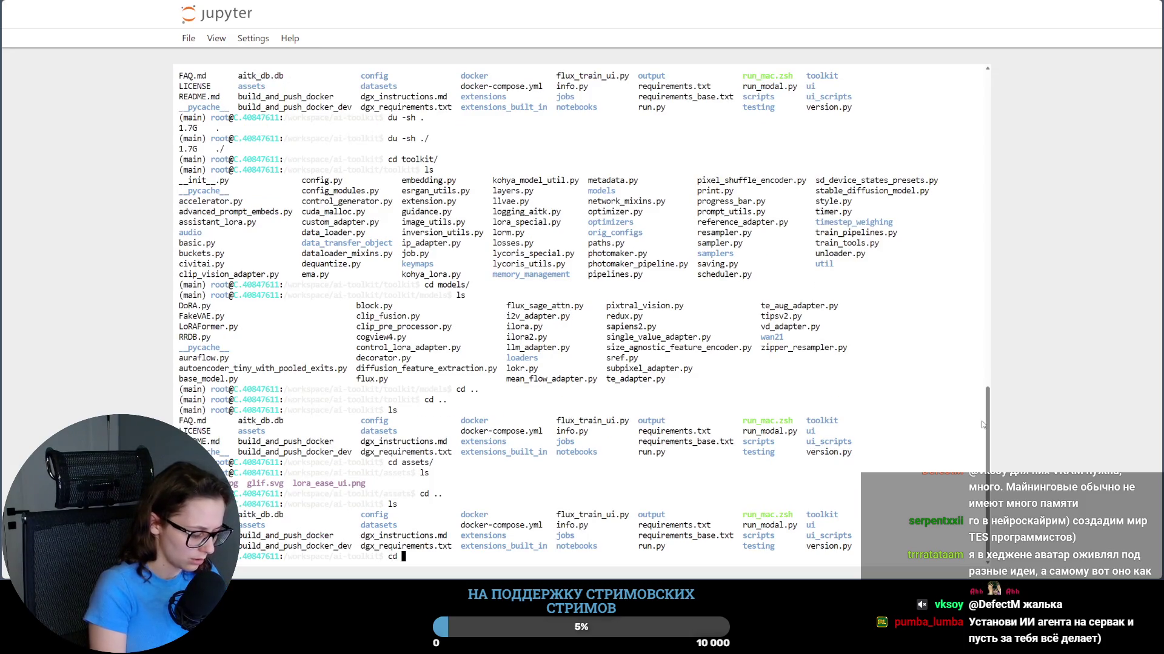
type("datasets/")
key("Return")
type("ls")
key("Return")
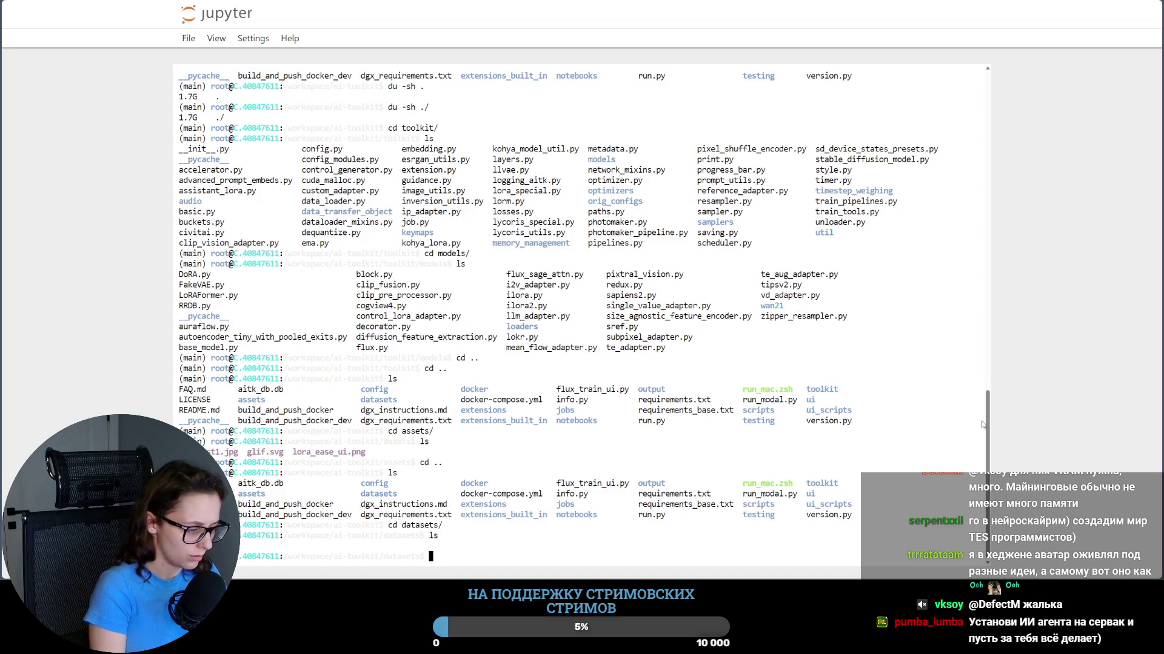
type("cd masha/")
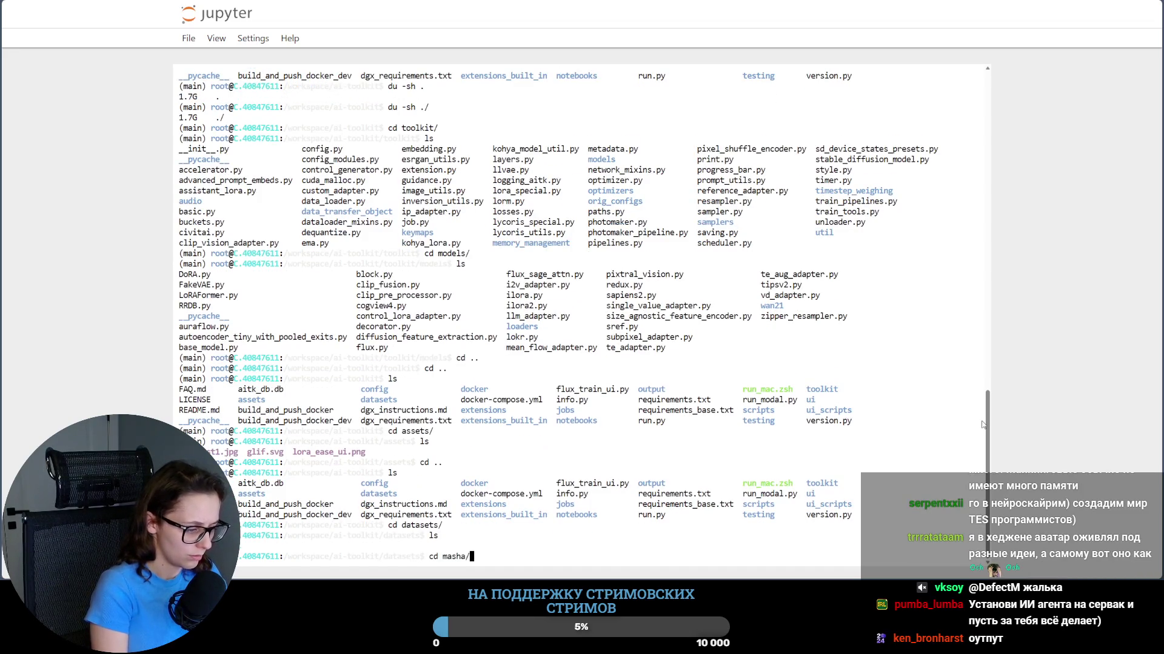
key("Return")
type("ls")
key("Return")
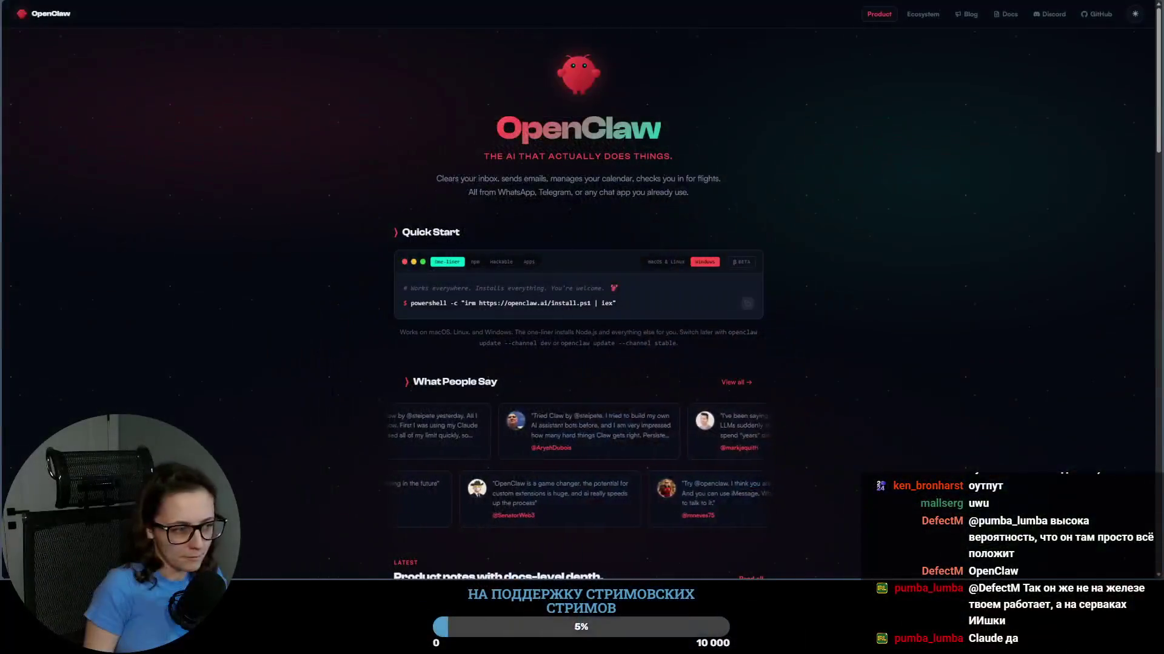
Step: Zoom the OpenClaw page in twice and highlight 'Works everywhere' in the Quick Start install comment
key("ctrl+plus")
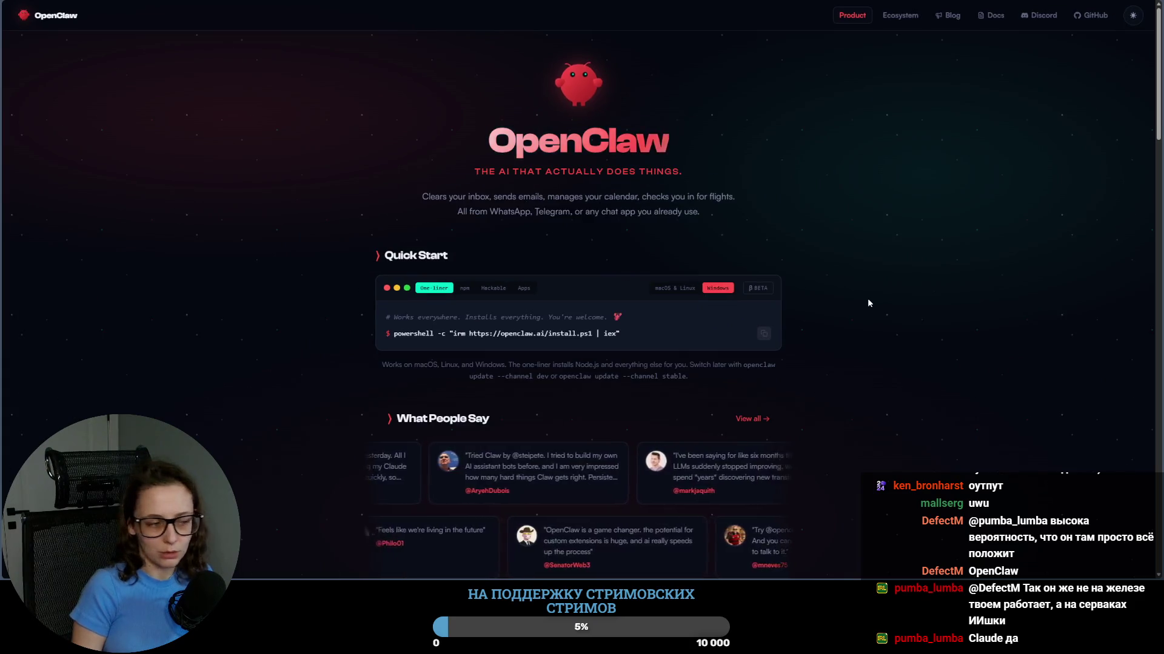
key("ctrl+plus")
key("ctrl+plus")
key("ctrl+plus")
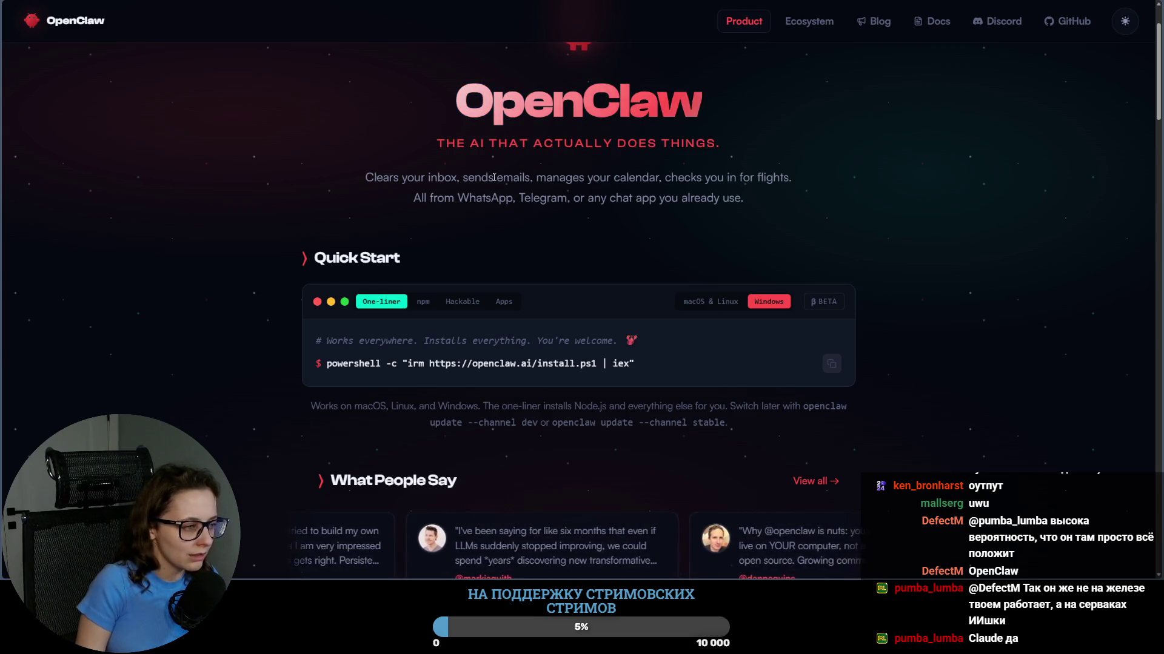
left_click_drag(361, 178, 826, 177)
left_click(1022, 257)
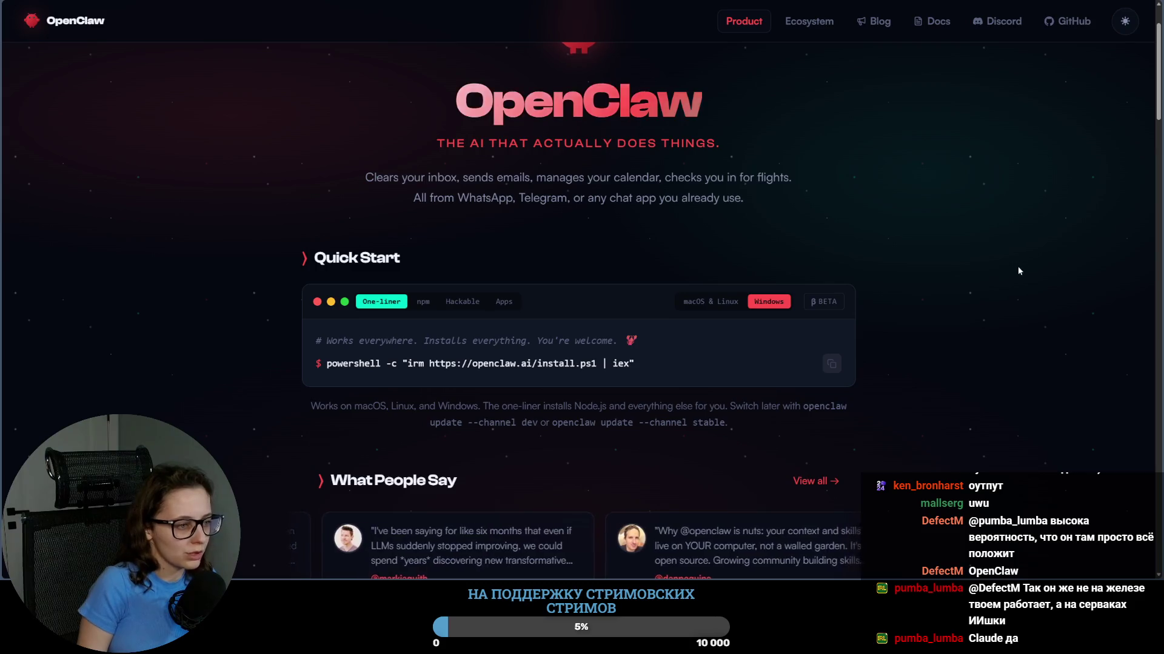
scroll(1017, 266, "down", 2)
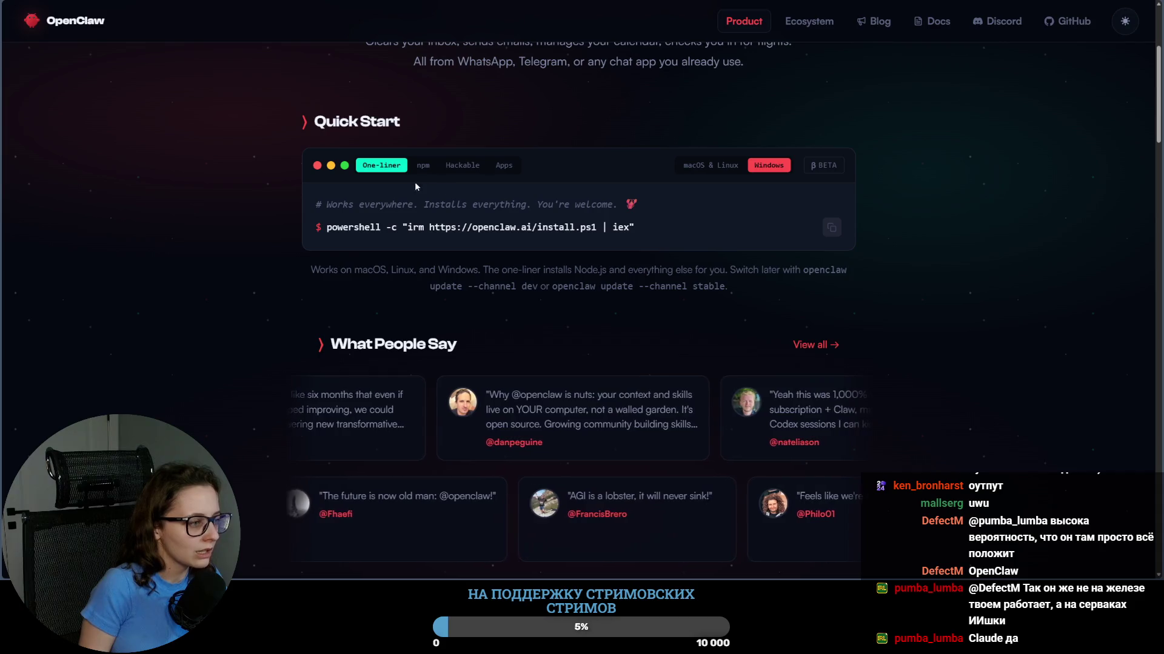
left_click_drag(326, 205, 418, 205)
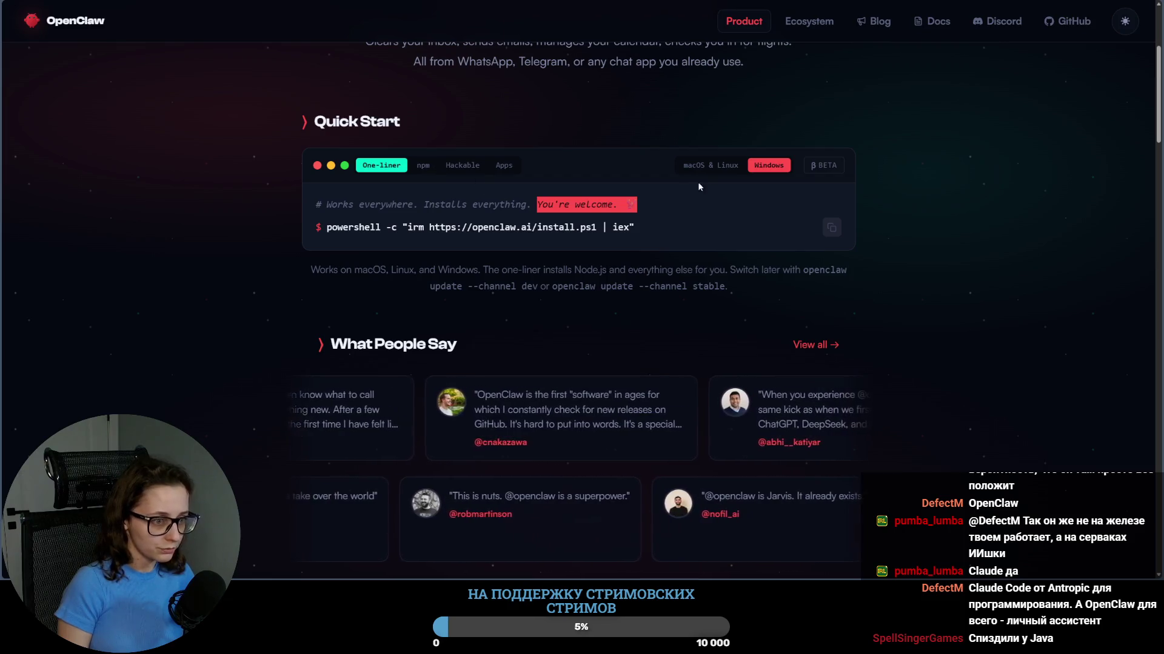
Step: Switch Quick Start to macOS & Linux and highlight the curl one-line install command
left_click(709, 164)
left_click_drag(586, 227, 317, 234)
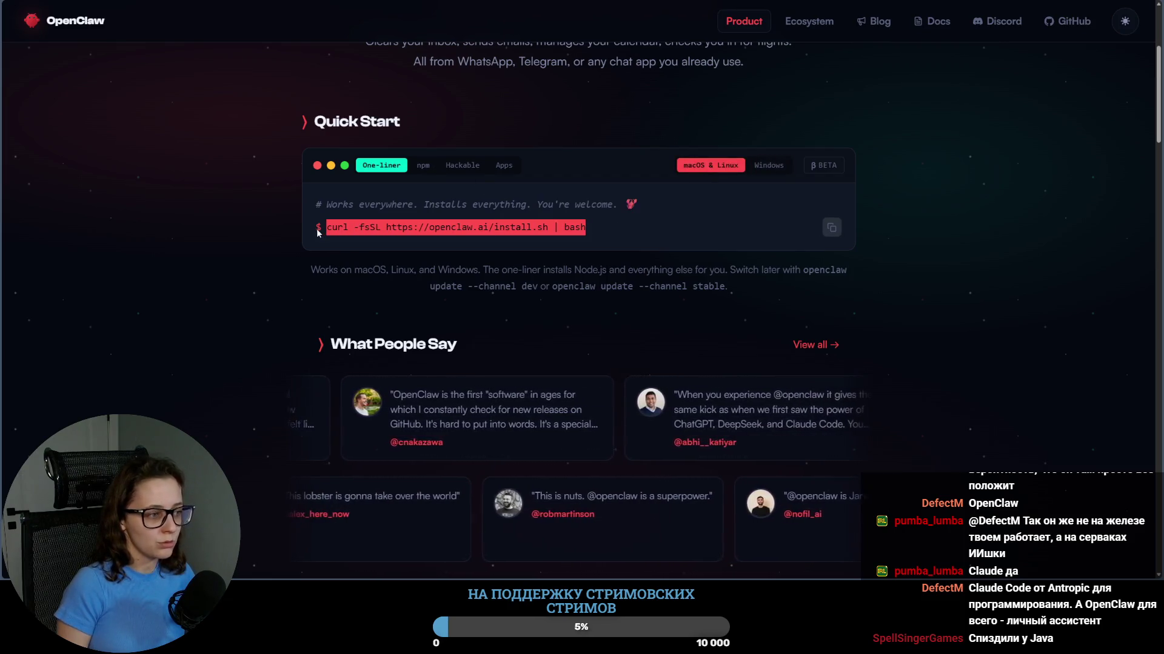
left_click_drag(651, 235, 325, 227)
left_click(690, 228)
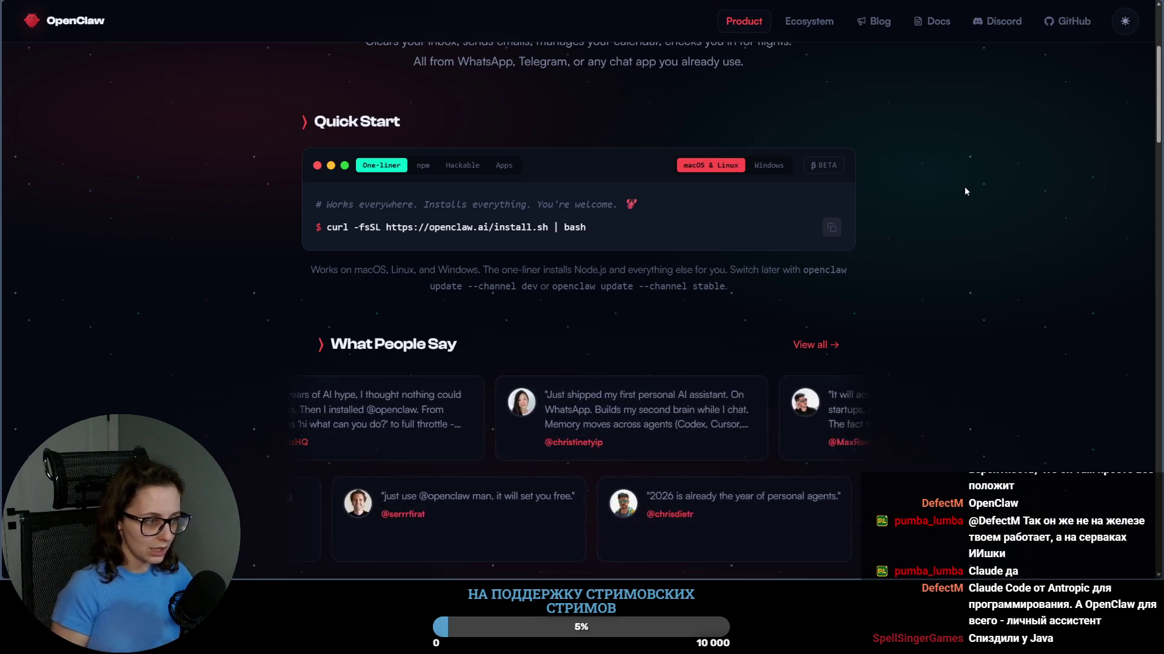
Step: Highlight 'Works everywhere' and 'Installs everything' in the comment, then return to the Jupyter terminal
left_click_drag(330, 204, 412, 204)
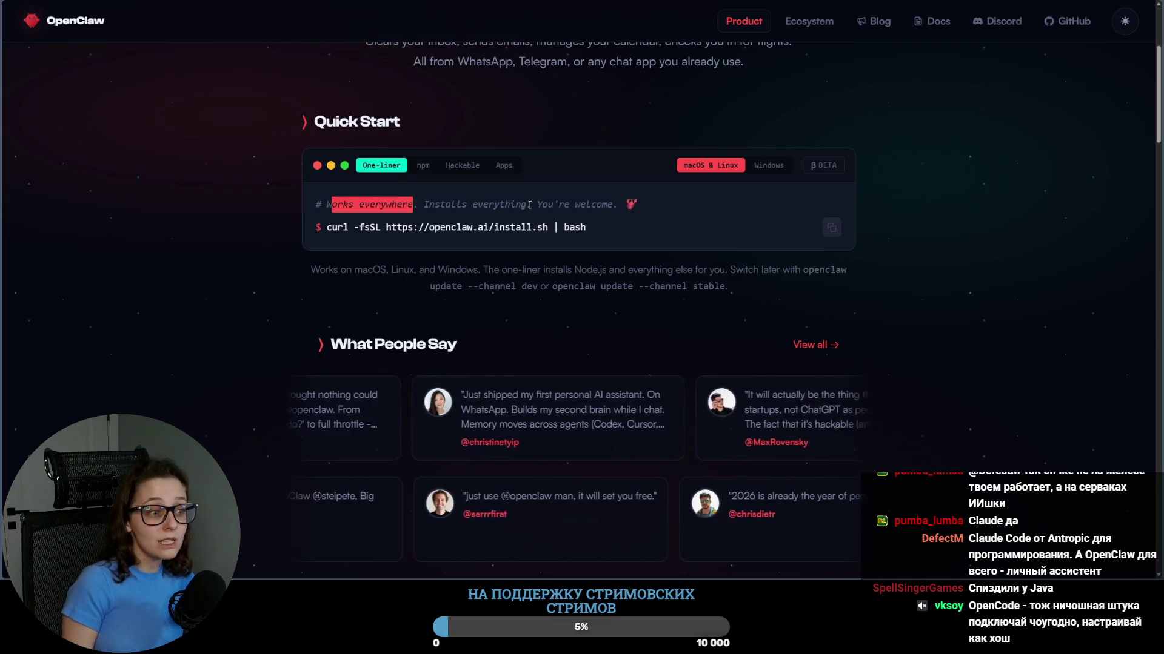
left_click_drag(528, 205, 423, 201)
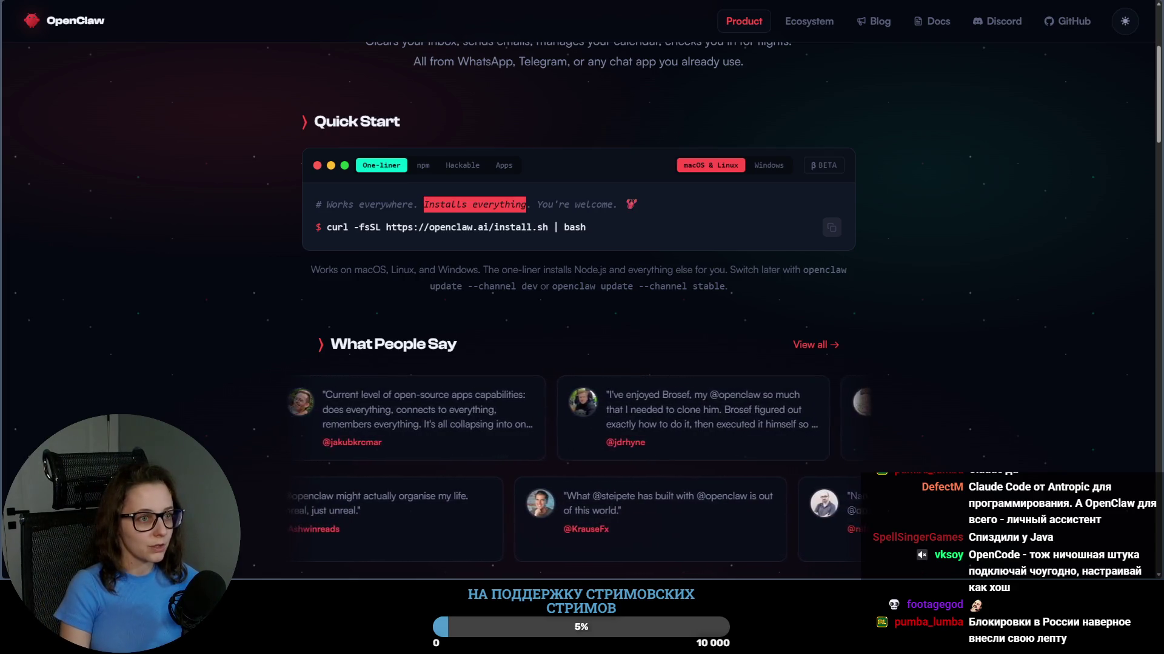
key("alt+Tab")
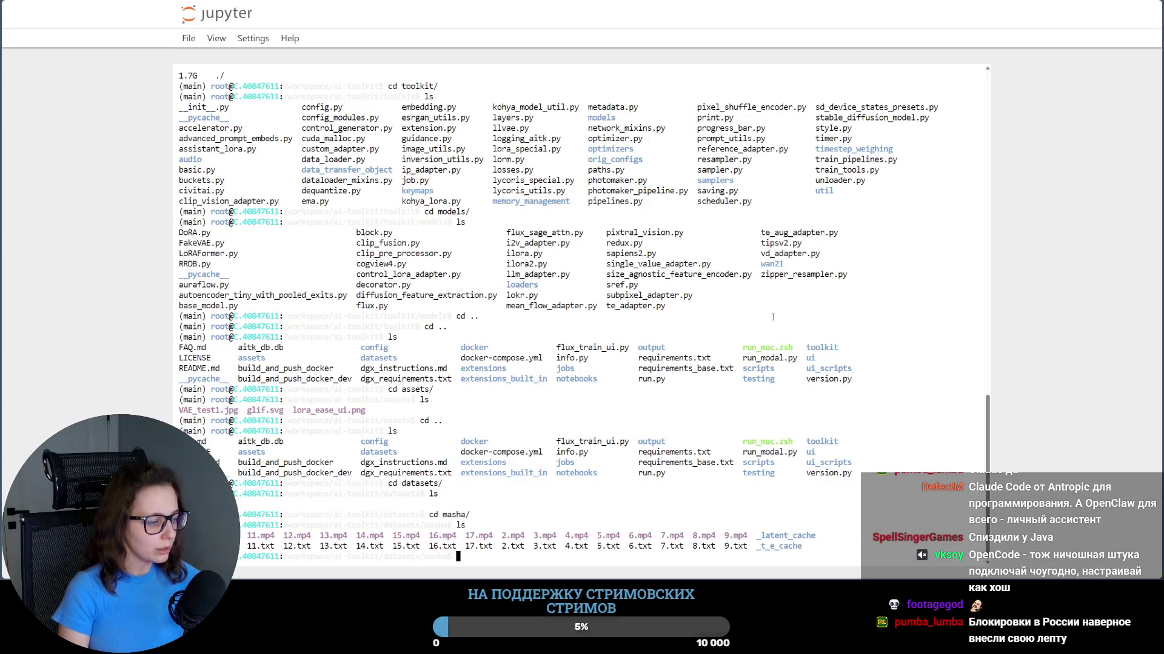
type("cd ..")
Step: Climb up to ai-toolkit and list it, then view the masha_ltx_lora job running at step 76 of 6000
key("Return")
type("cd")
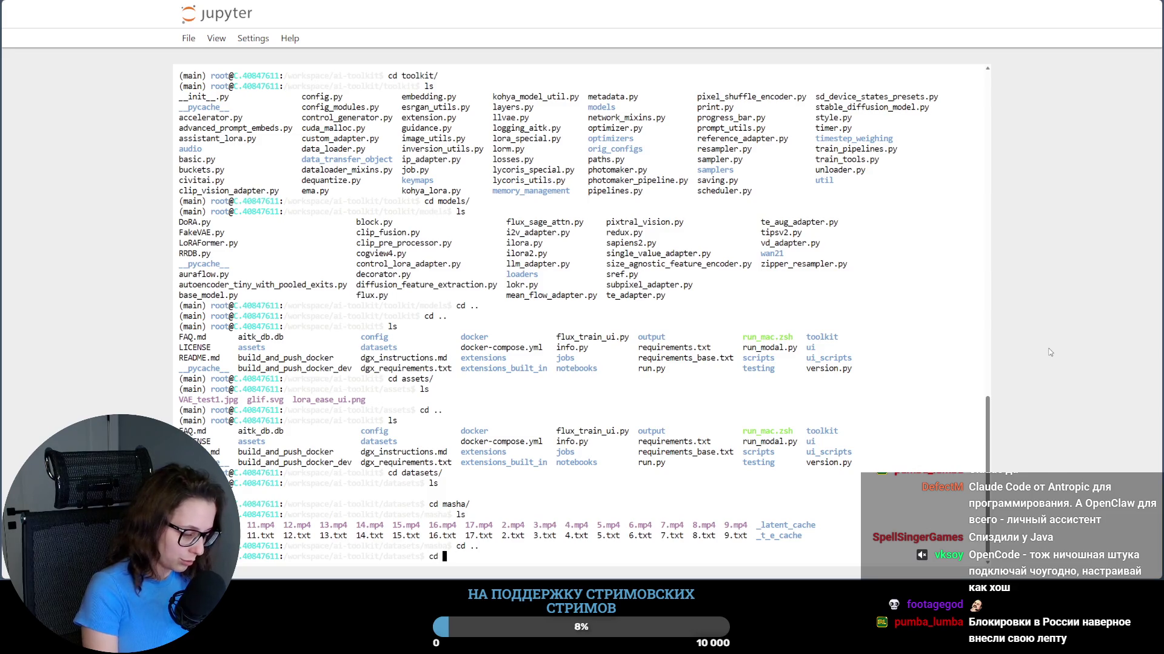
type(" ..")
key("Return")
type("ls")
key("Return")
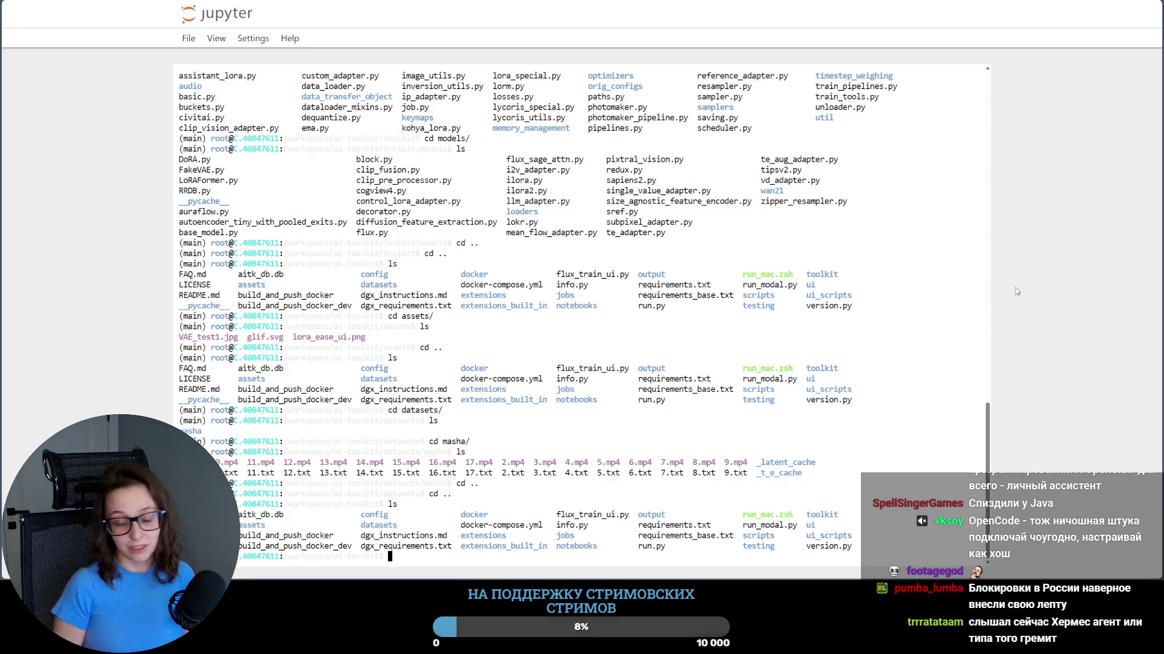
key("ctrl+Tab")
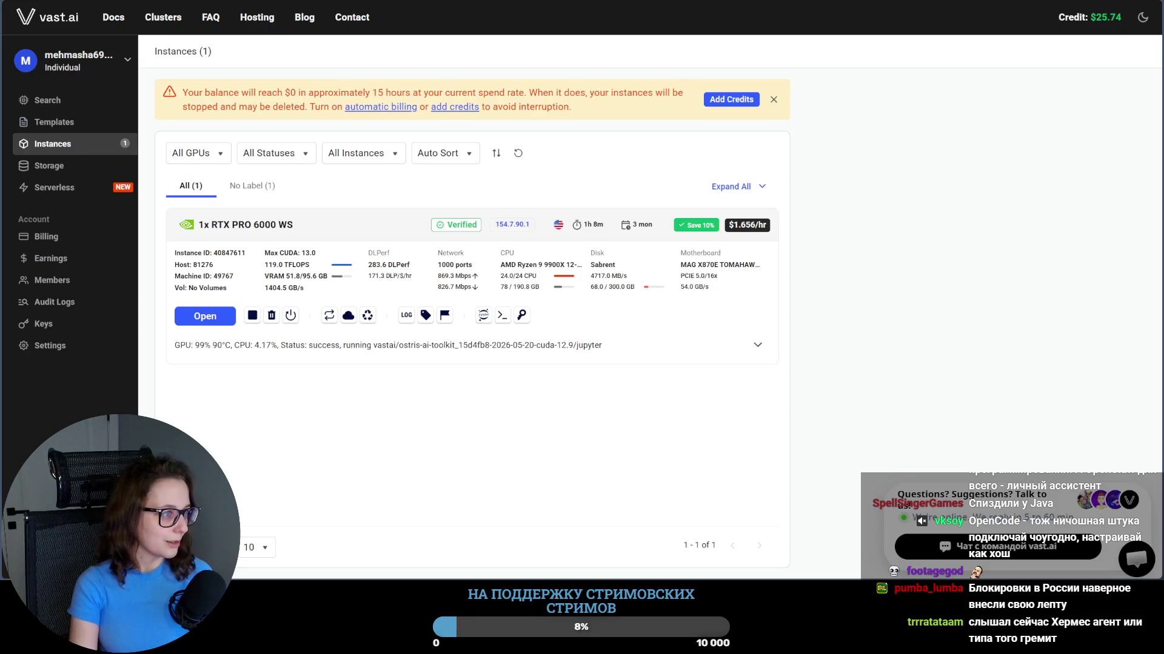
key("ctrl+Tab")
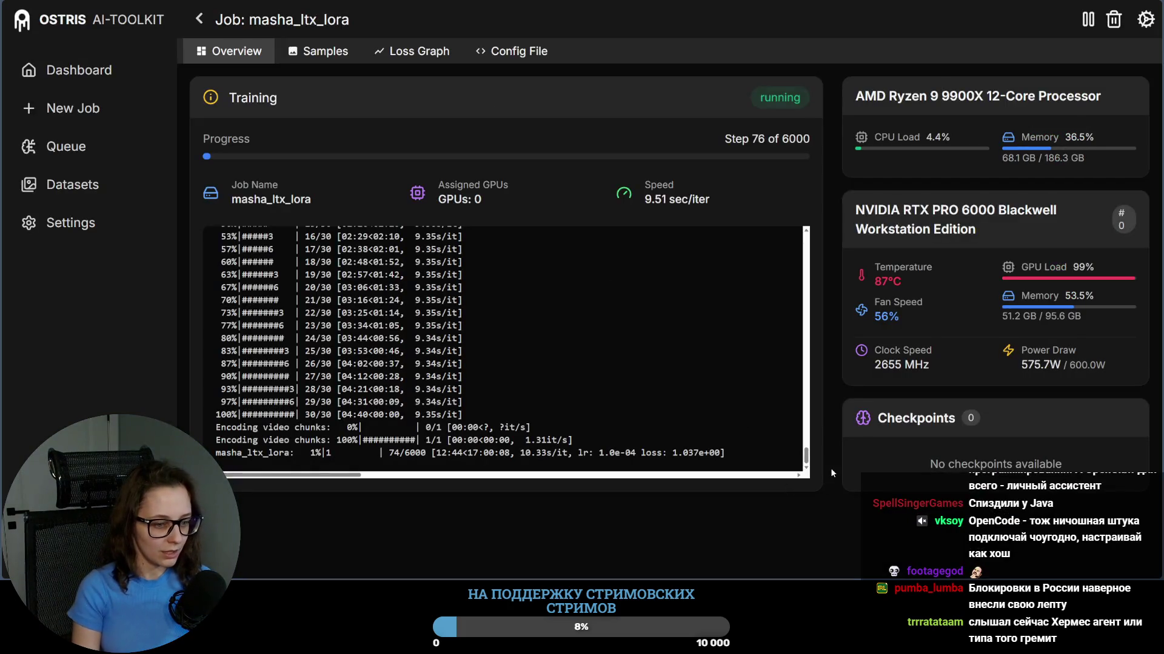
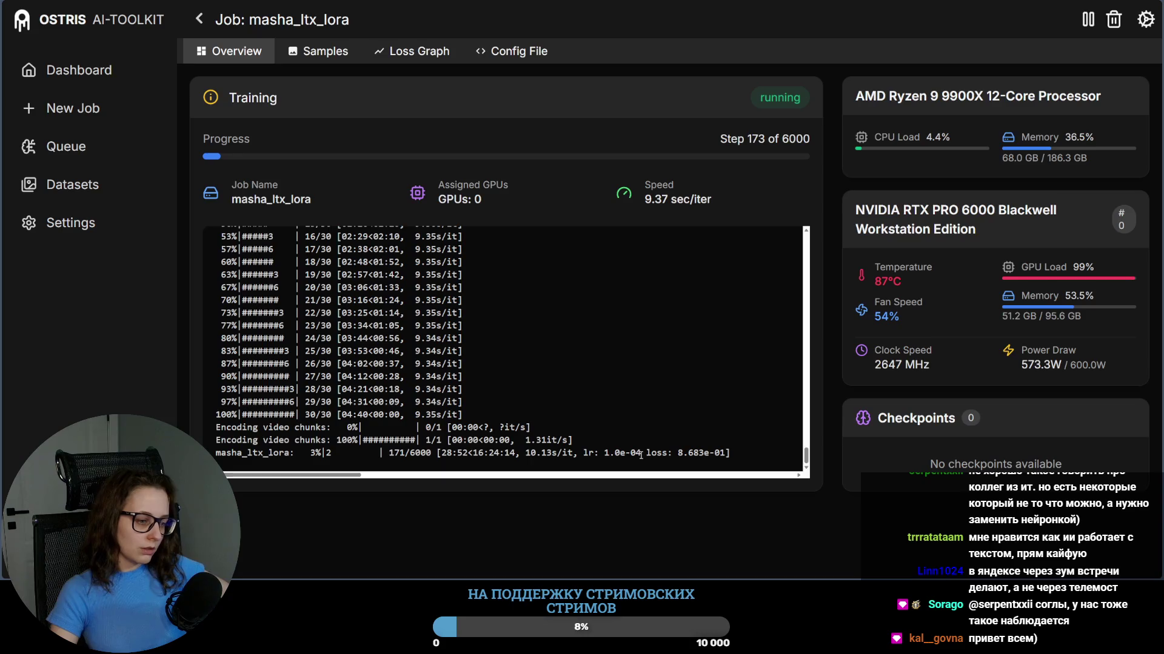
Step: Highlight the current step count and remaining-time estimate in the training log
left_click(626, 512)
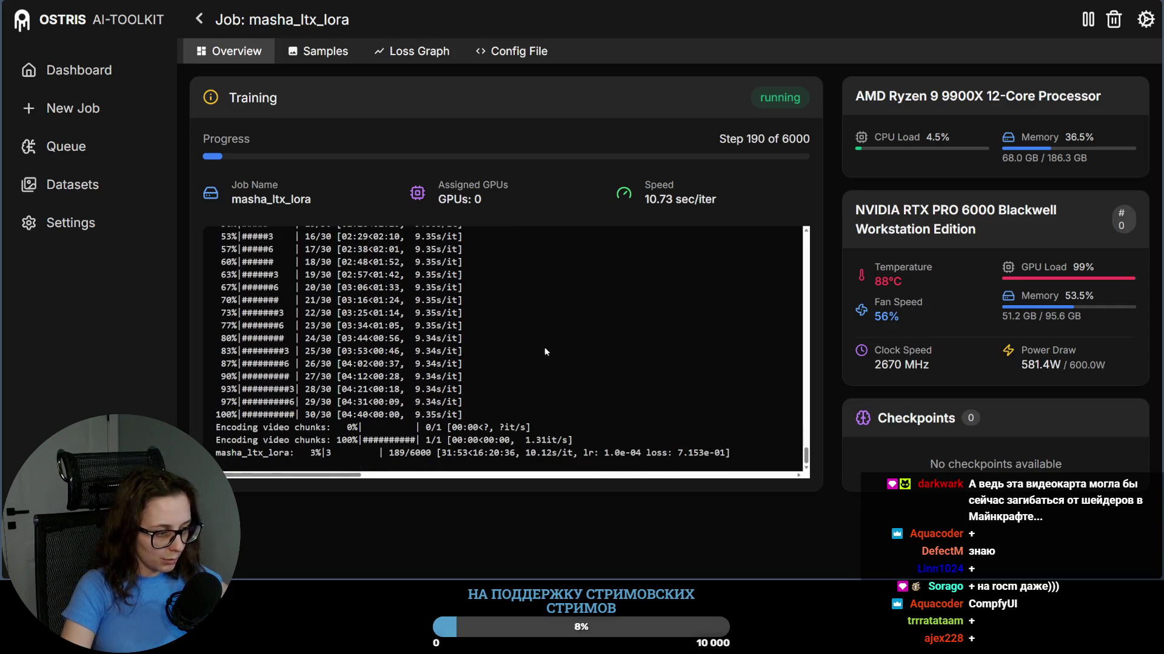
left_click_drag(407, 453, 388, 453)
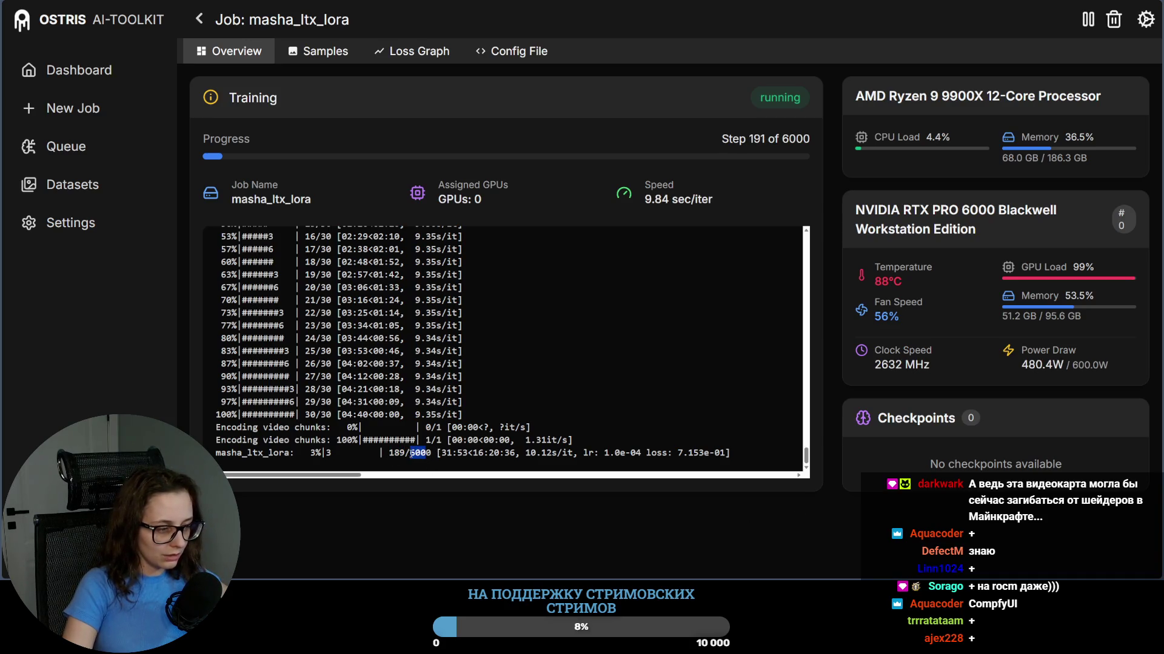
left_click_drag(491, 453, 521, 457)
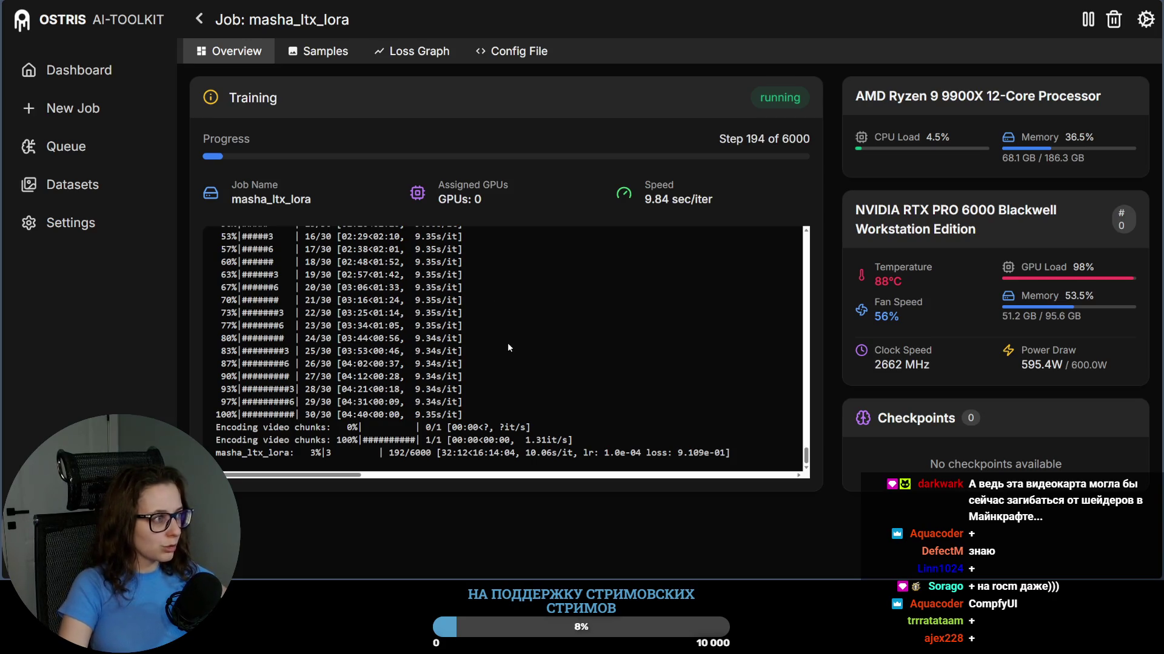
Step: In vast.ai, find the ComfyUI template by searching 'comfy' and start an offer search with it
key("ctrl+Tab")
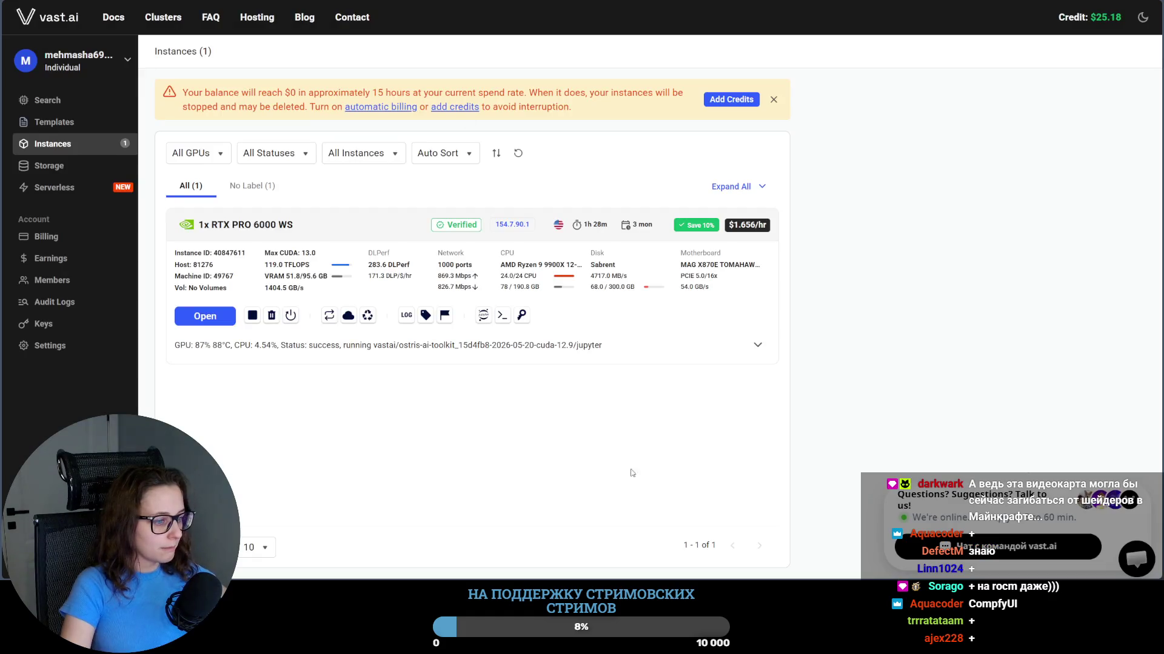
left_click(120, 121)
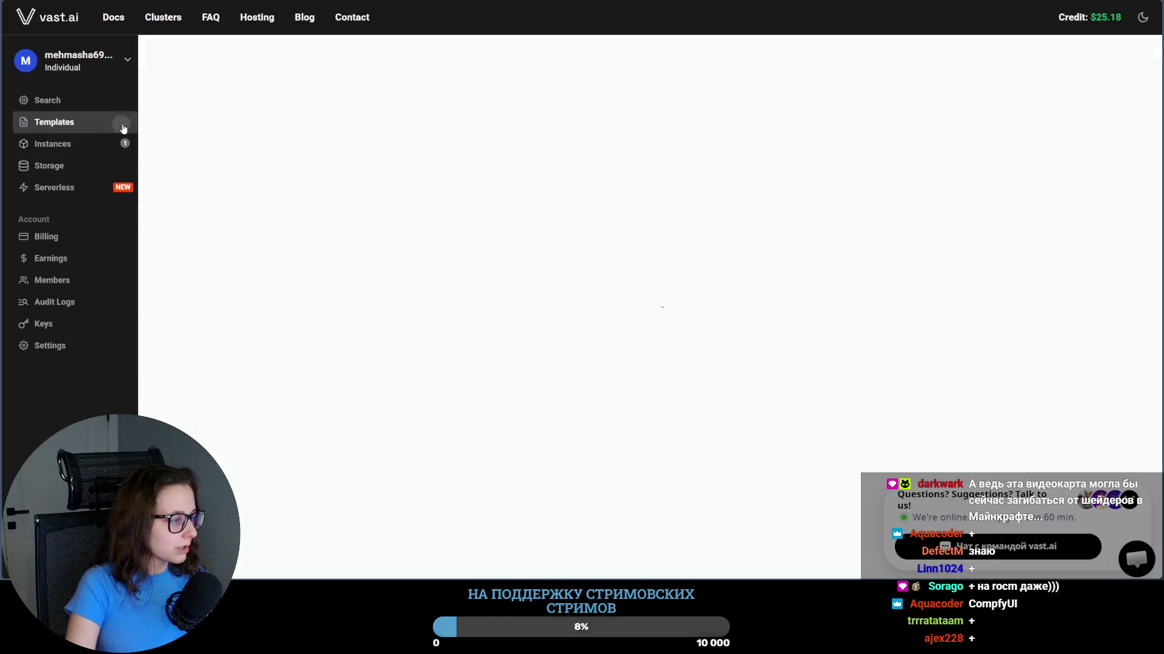
left_click(301, 115)
type("сщьан")
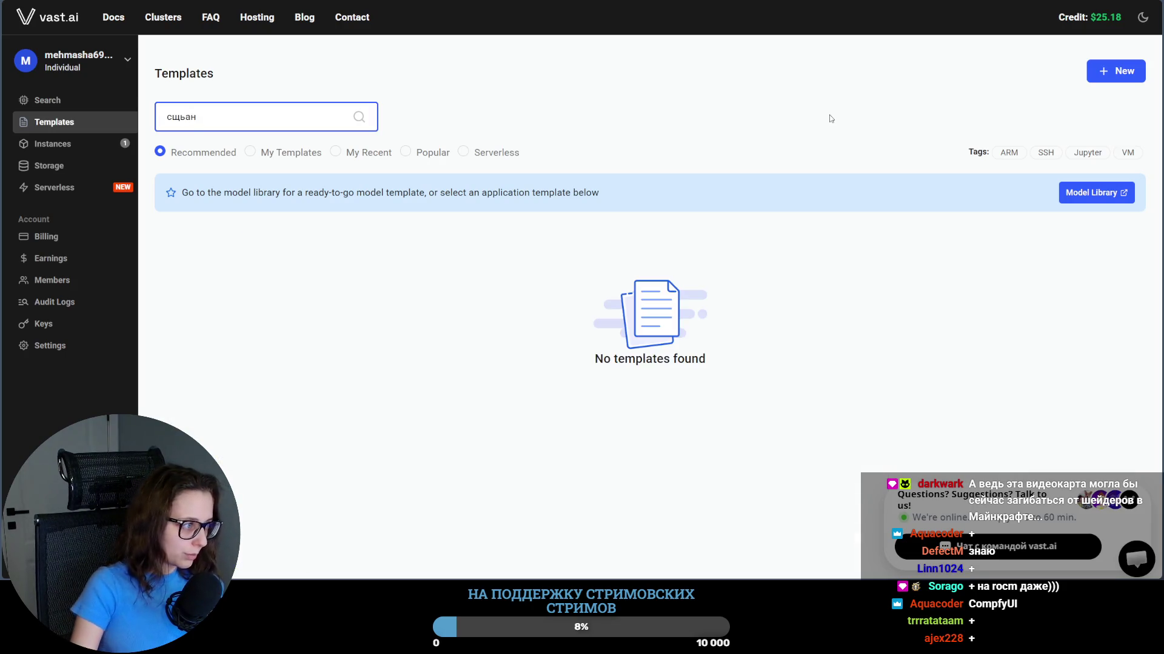
key("BackSpace")
key("BackSpace")
key("BackSpace")
type("comfy")
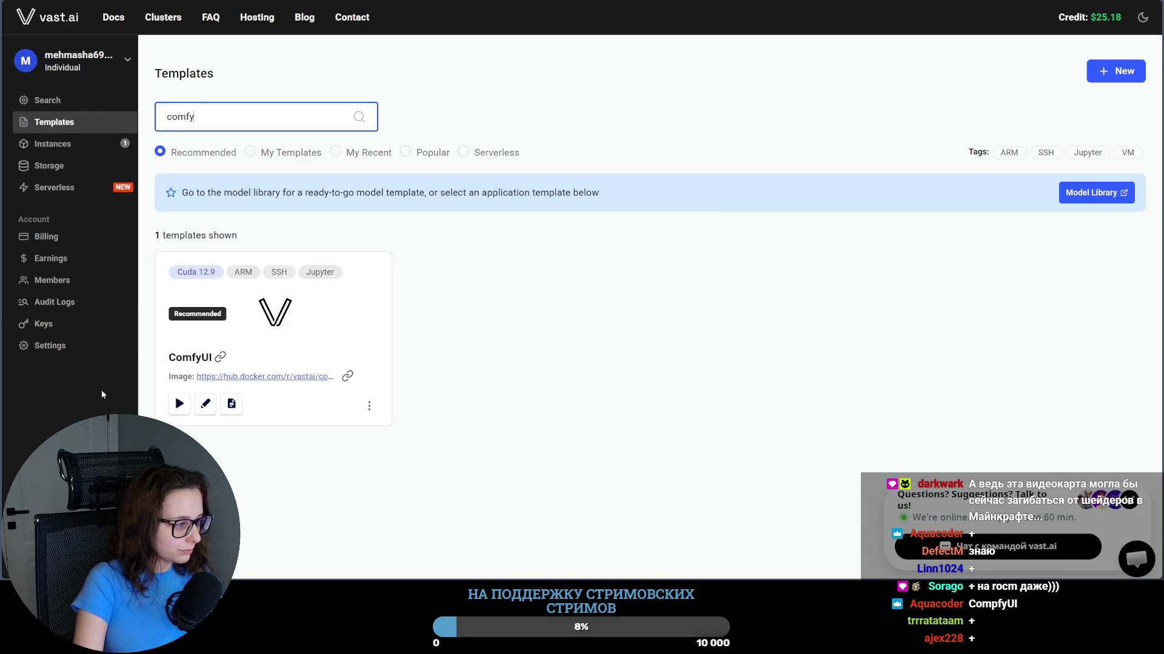
left_click(179, 405)
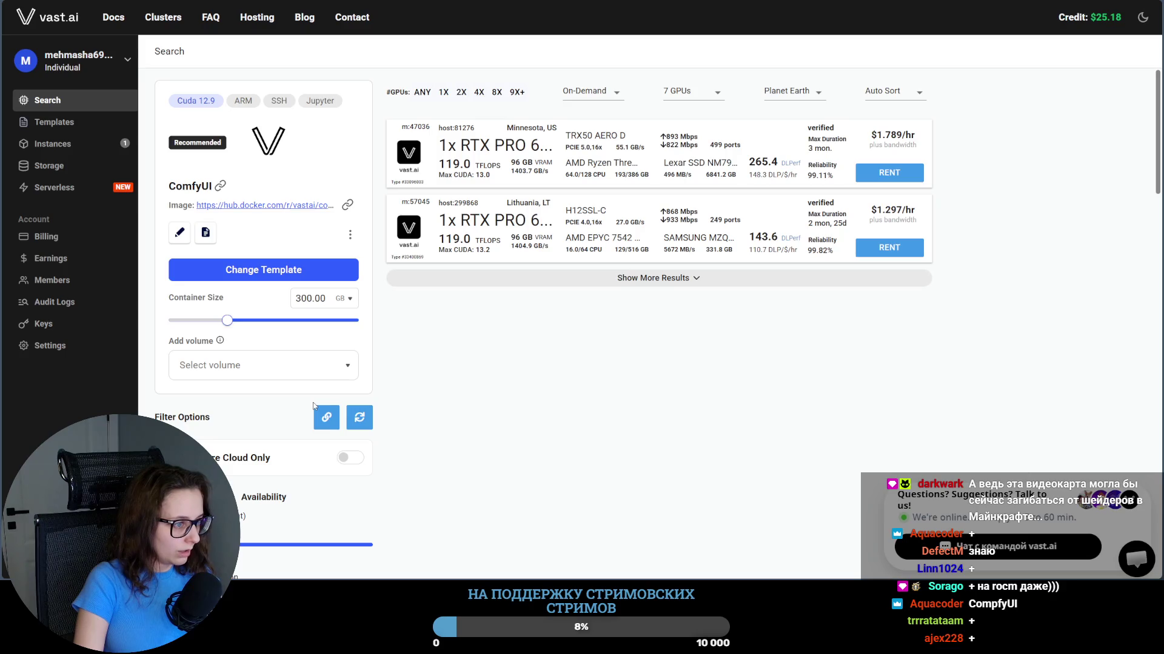
Step: Filter offers to RTX 50 Series GPUs instead of RTX PRO Blackwell and check the upload price limit
left_click(695, 93)
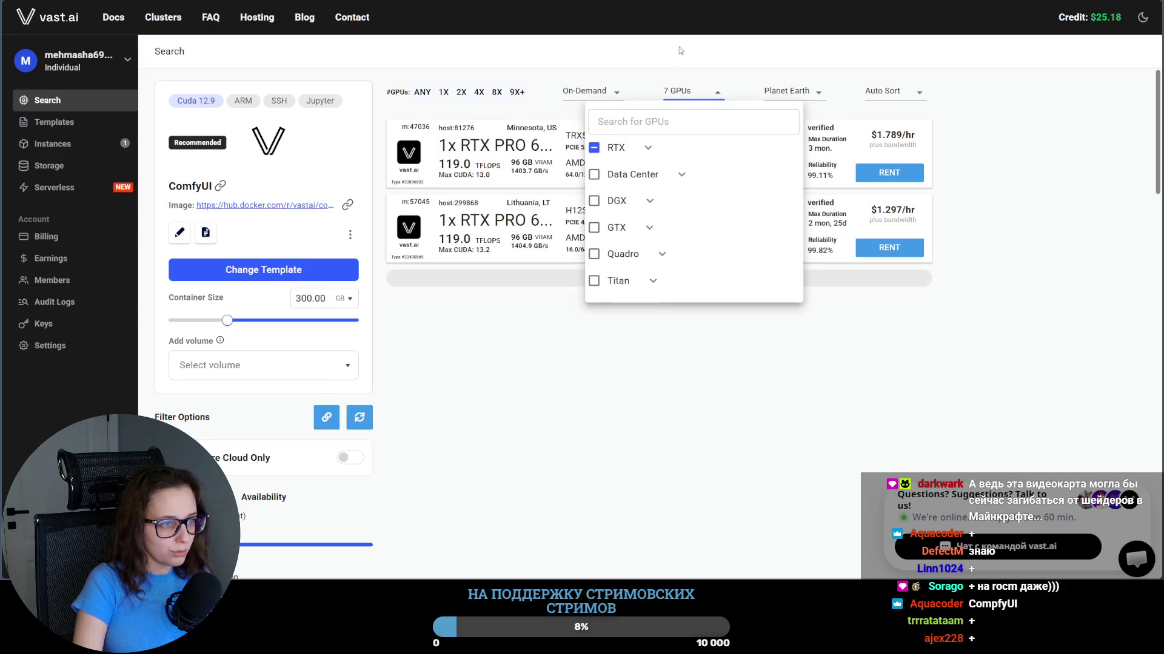
left_click(649, 149)
left_click(605, 280)
left_click(605, 176)
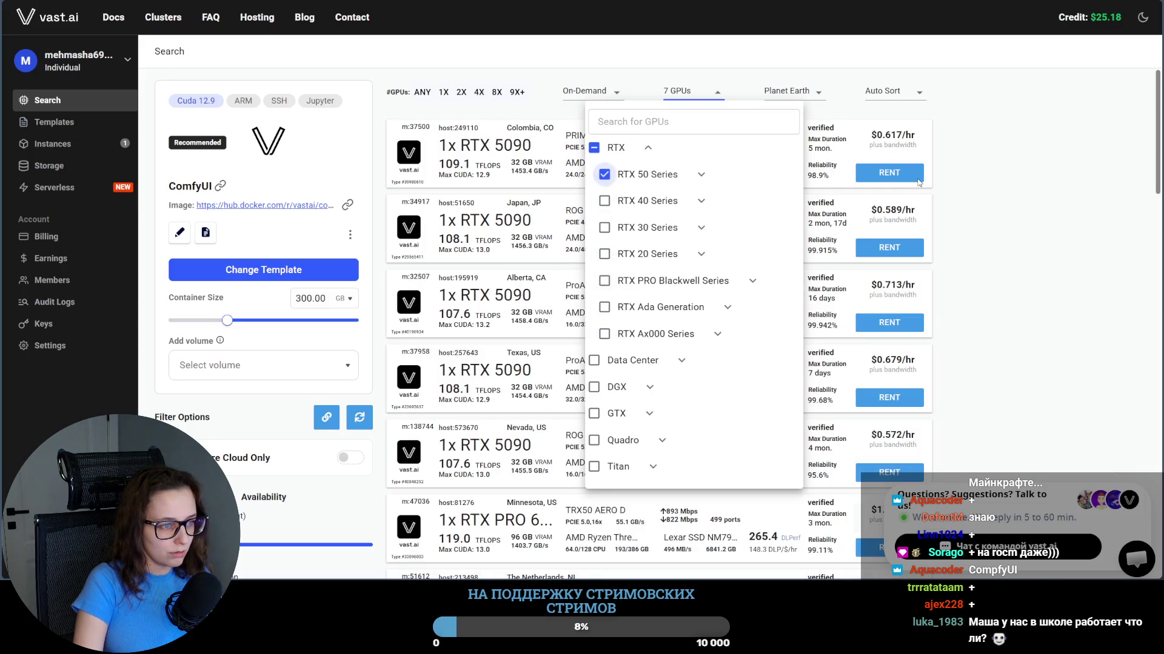
left_click(1050, 174)
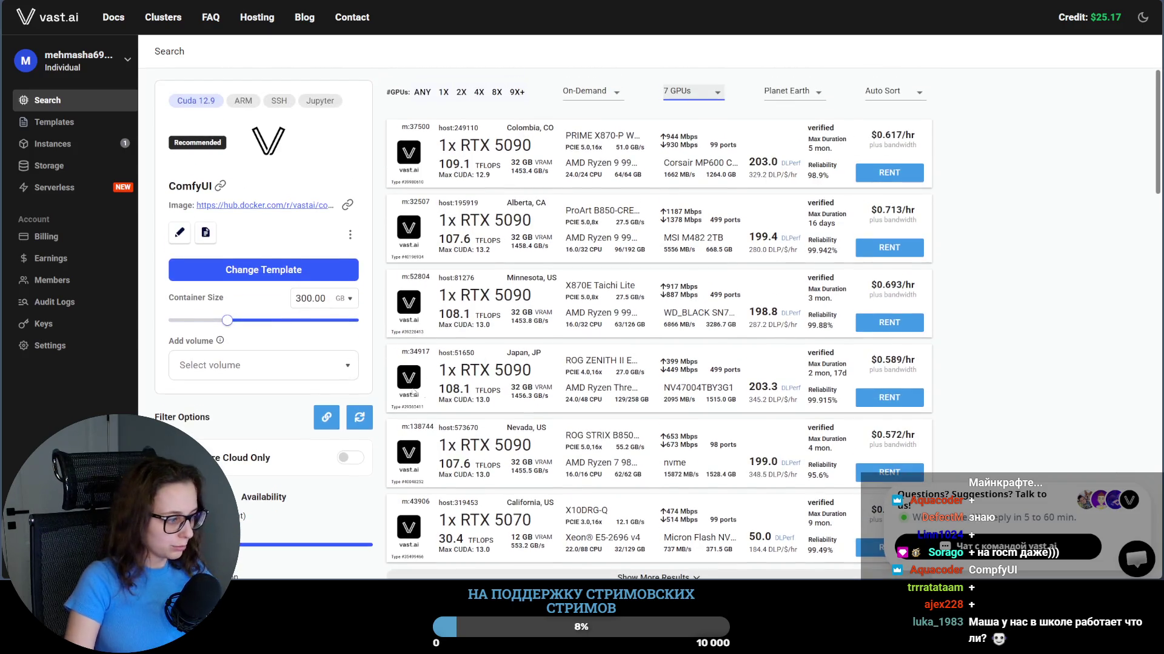
scroll(390, 377, "down", 3)
scroll(389, 373, "down", 7)
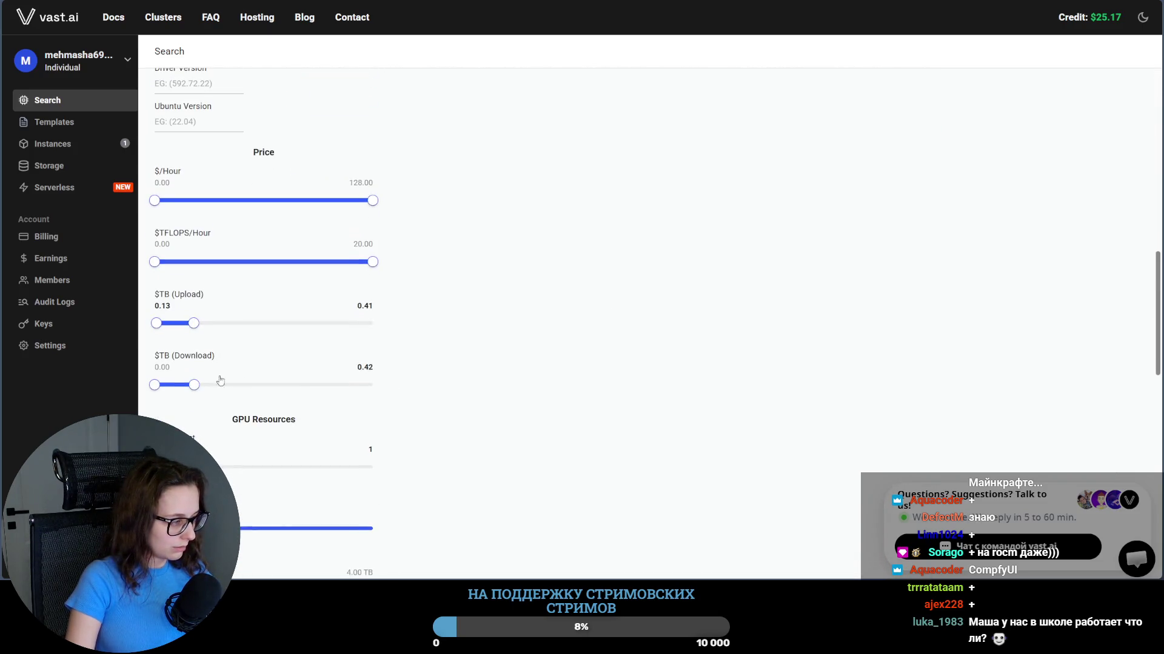
left_click(158, 324)
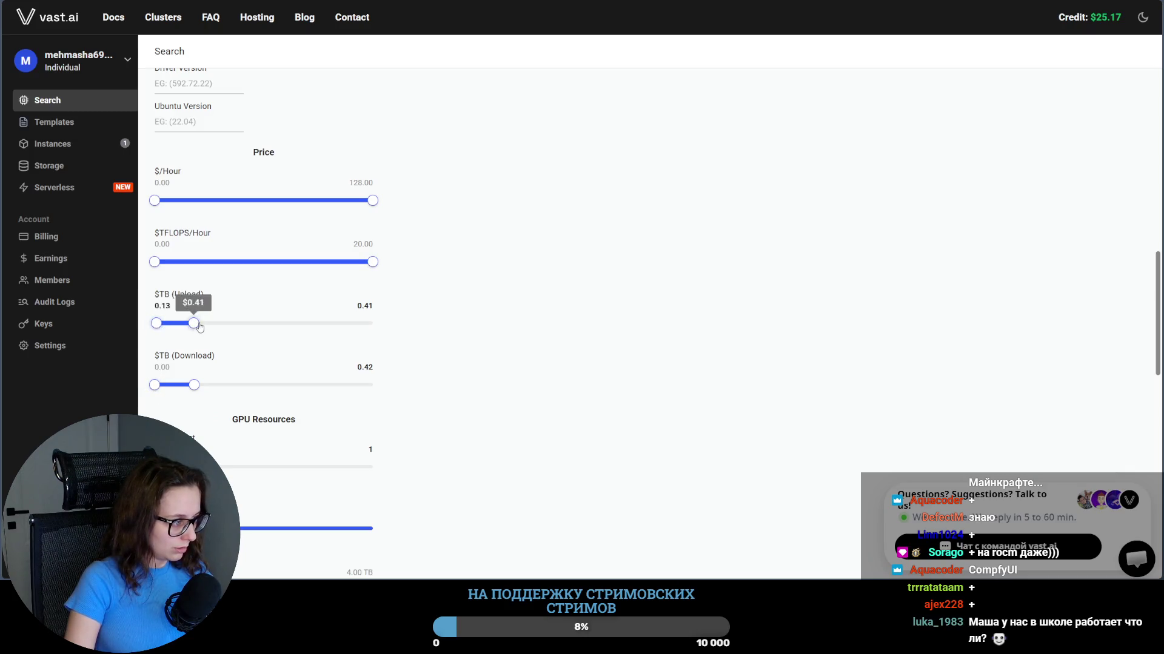
scroll(847, 431, "up", 3)
scroll(846, 431, "up", 6)
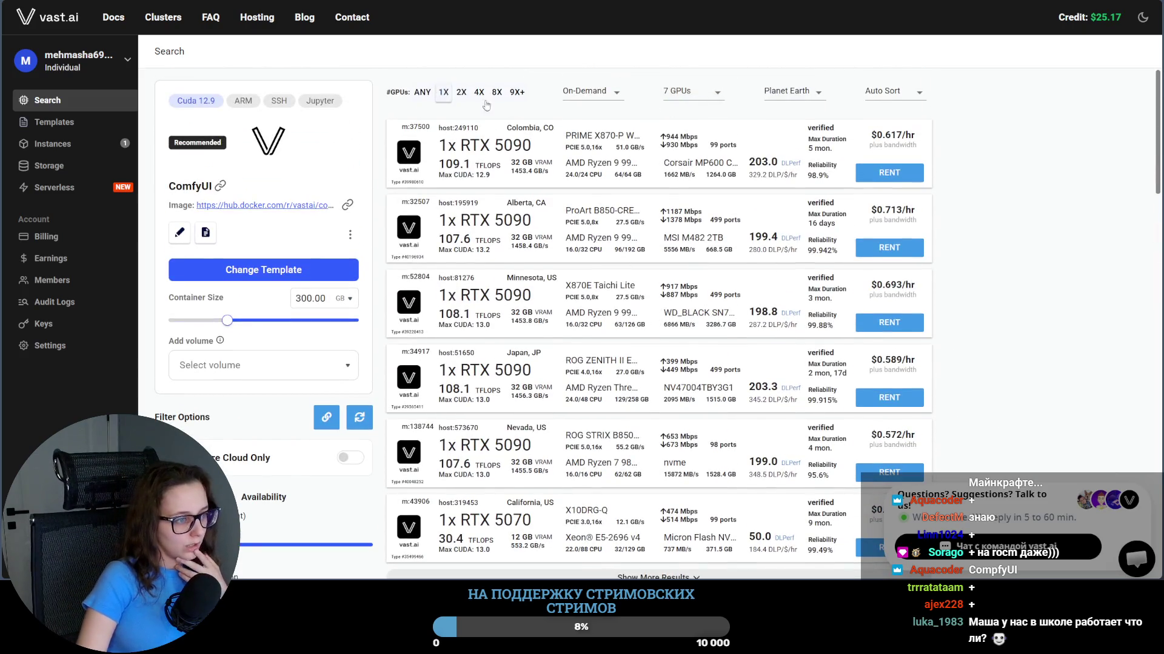
left_click(788, 92)
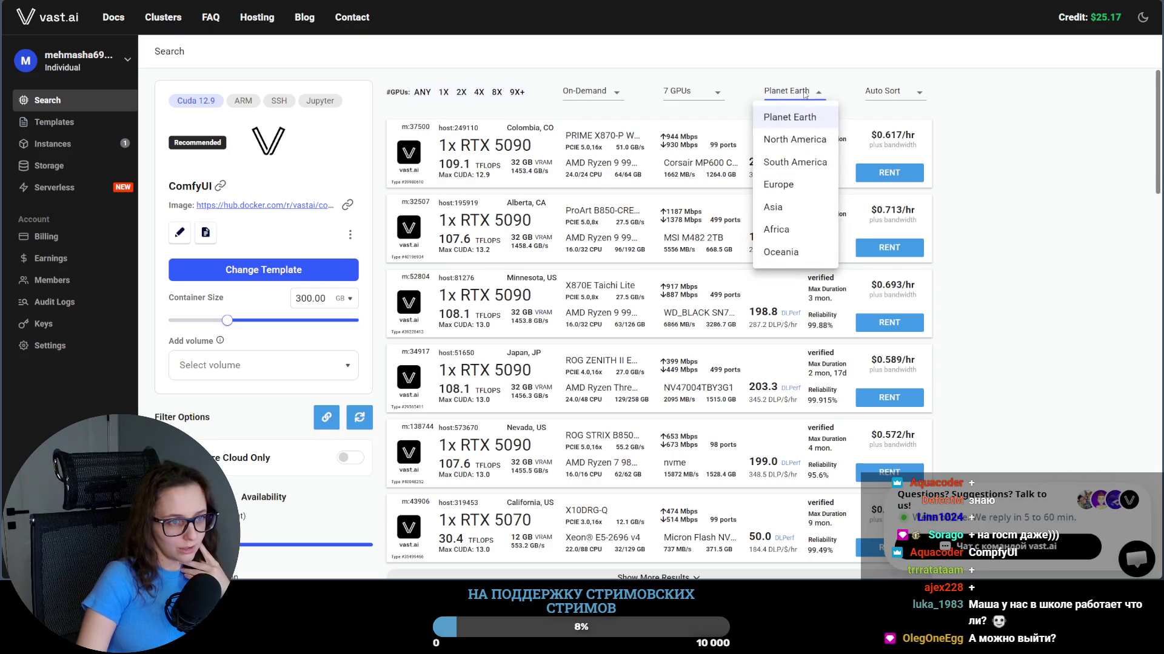
left_click(974, 166)
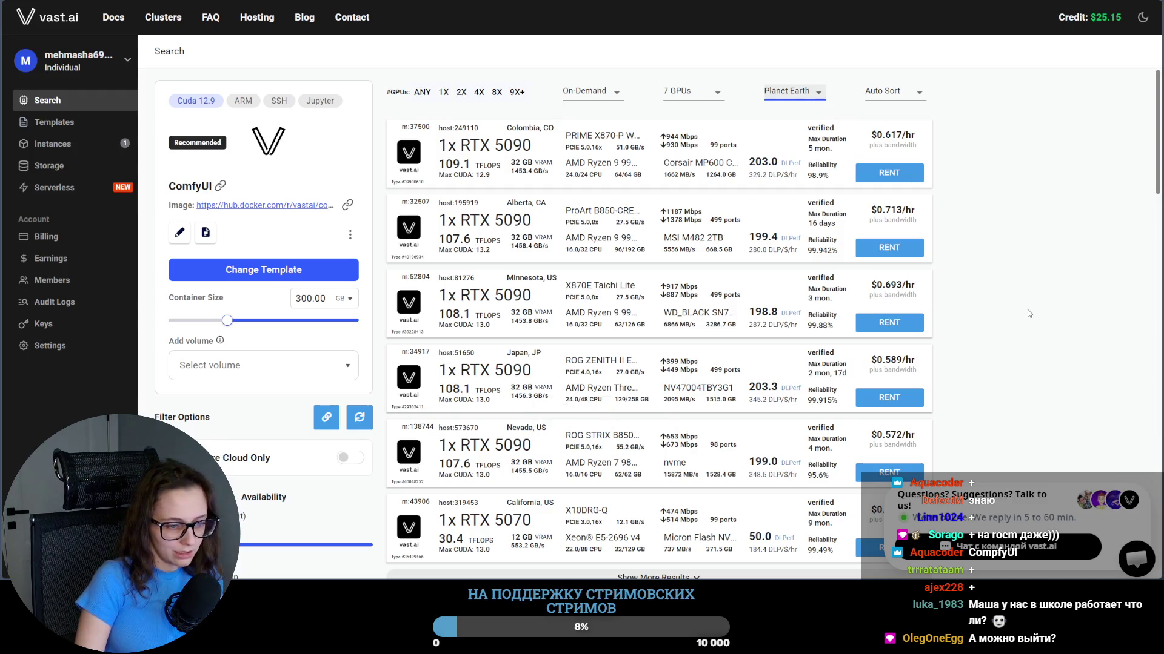
scroll(787, 166, "down", 2)
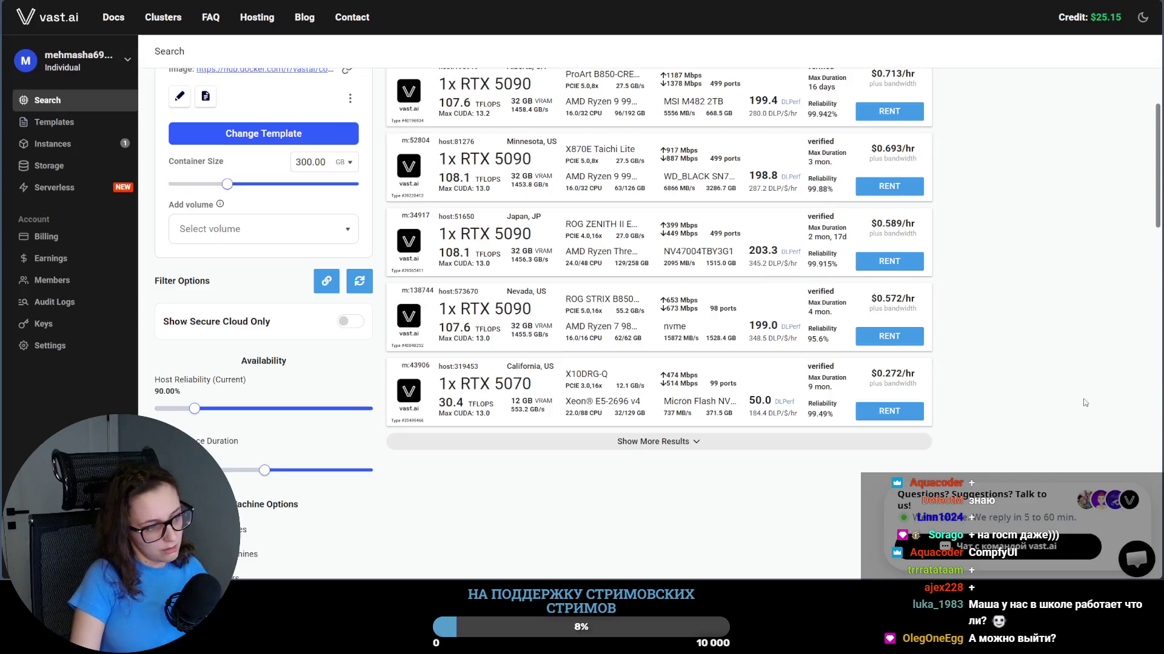
scroll(1094, 342, "up", 2)
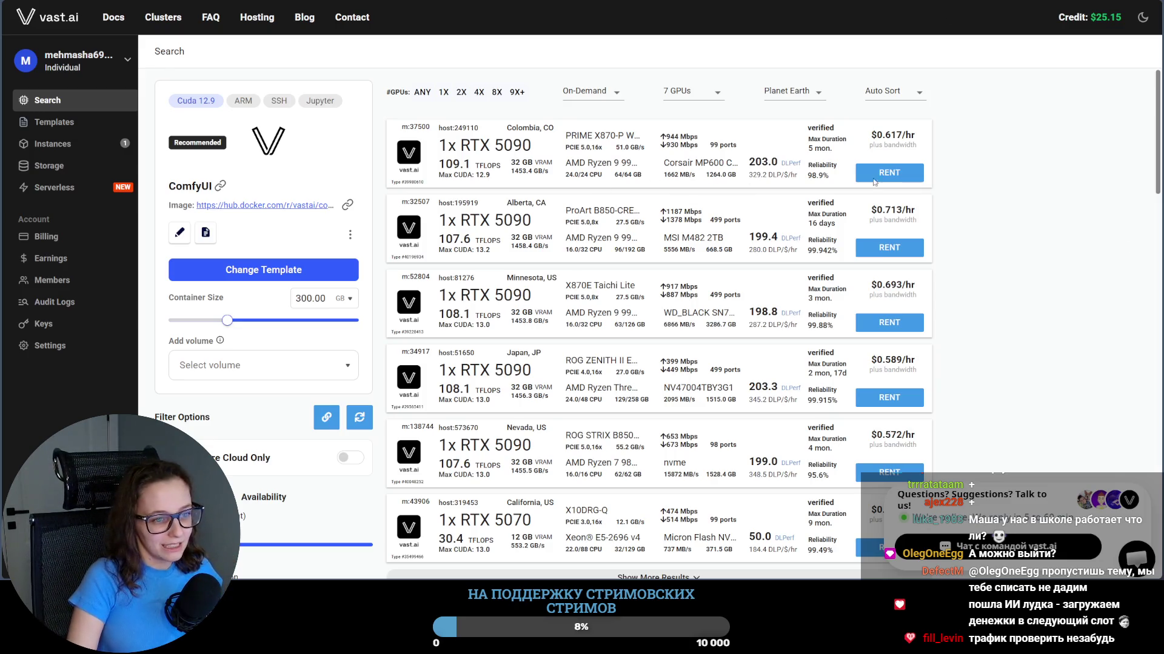
scroll(509, 273, "down", 3)
scroll(440, 444, "down", 3)
scroll(441, 444, "down", 3)
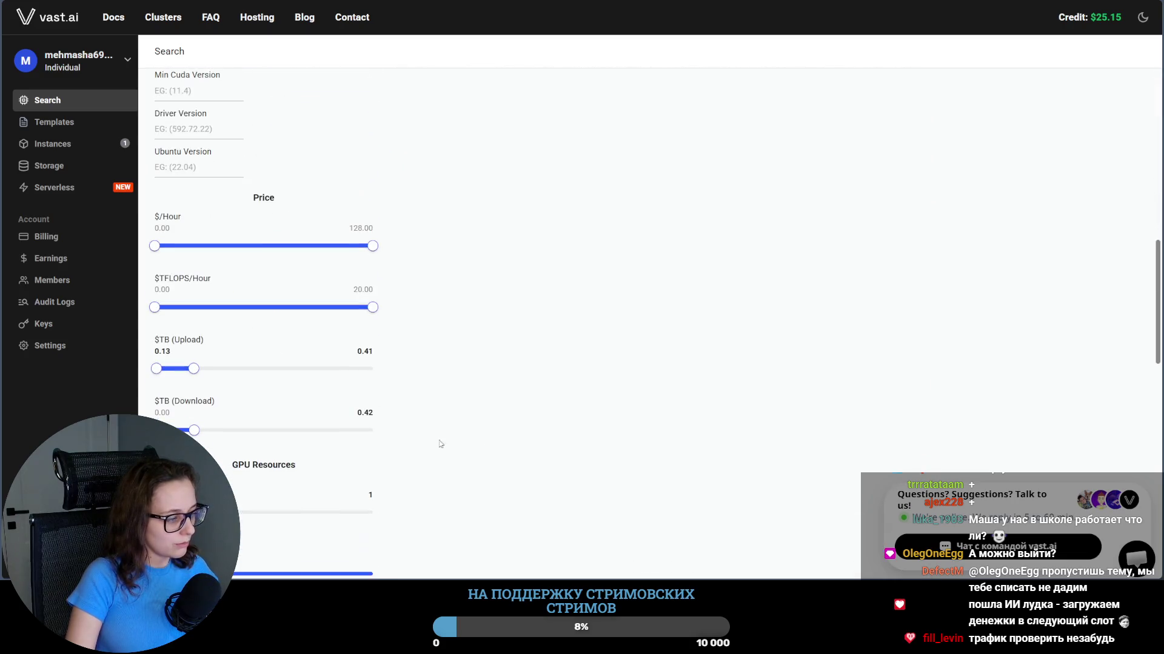
scroll(661, 375, "up", 5)
scroll(661, 375, "up", 5)
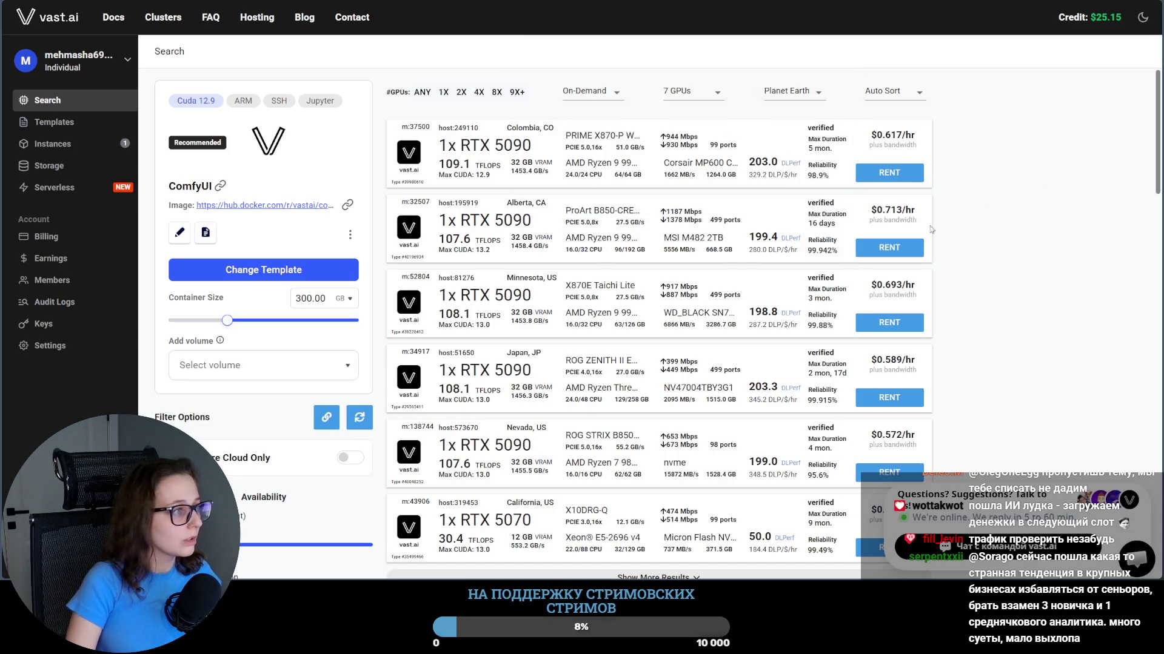
key("ctrl+Tab")
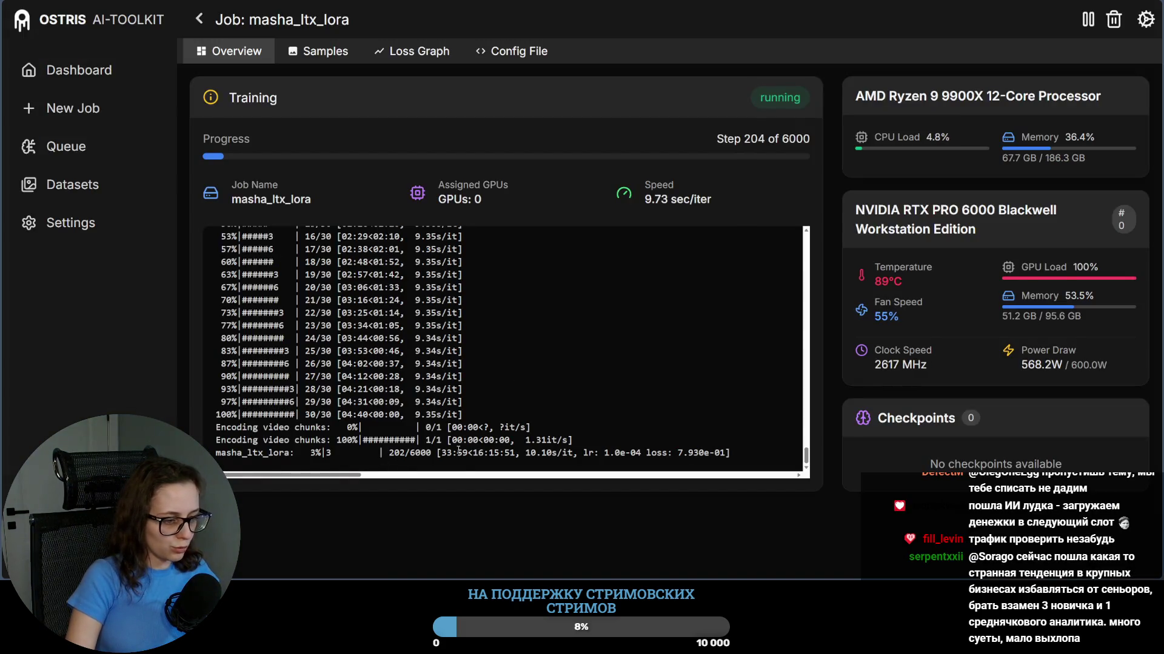
key("ctrl+Tab")
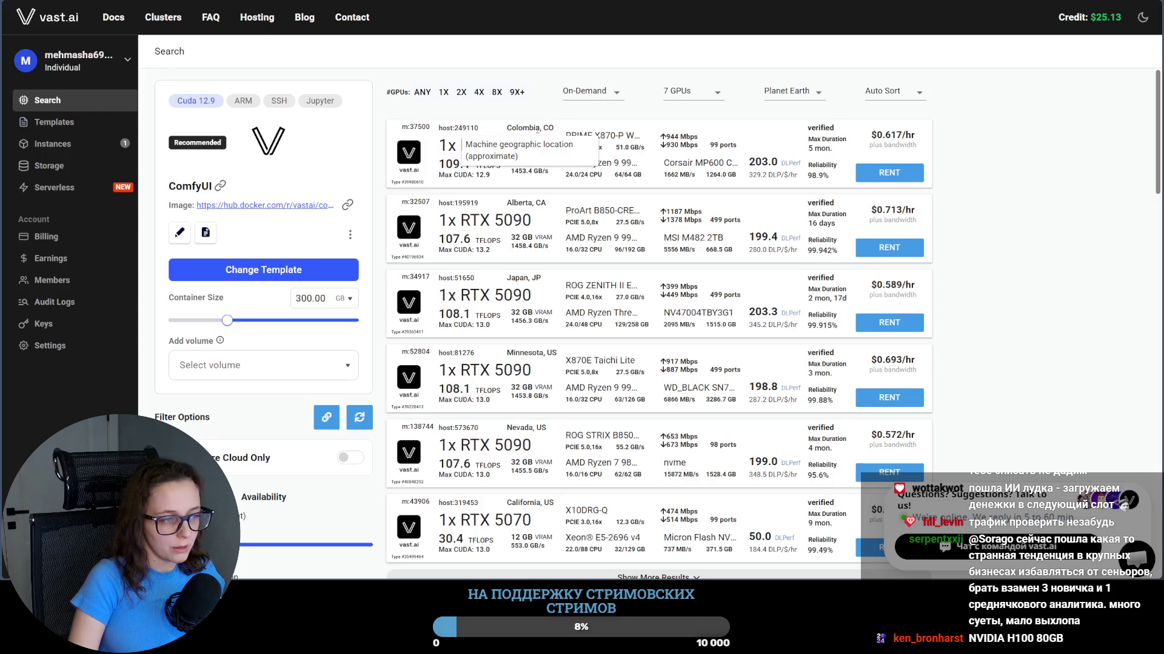
Step: Rent the Colombia RTX 5090 offer at $0.617/hr and go to the rented instances list
left_click(889, 172)
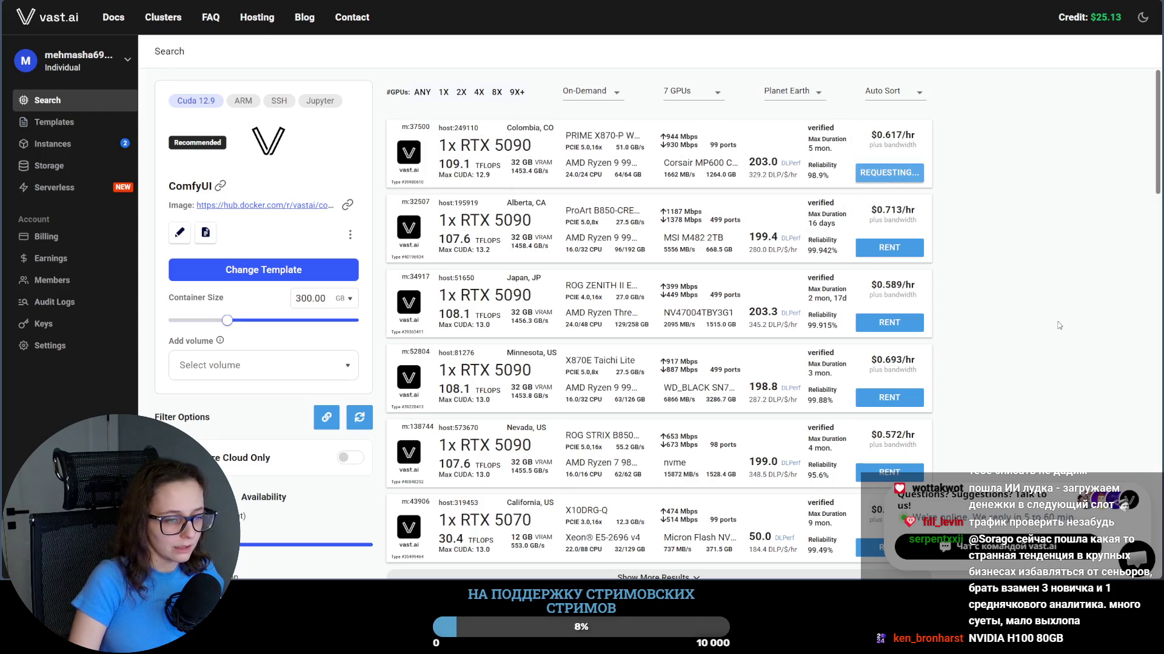
left_click(54, 143)
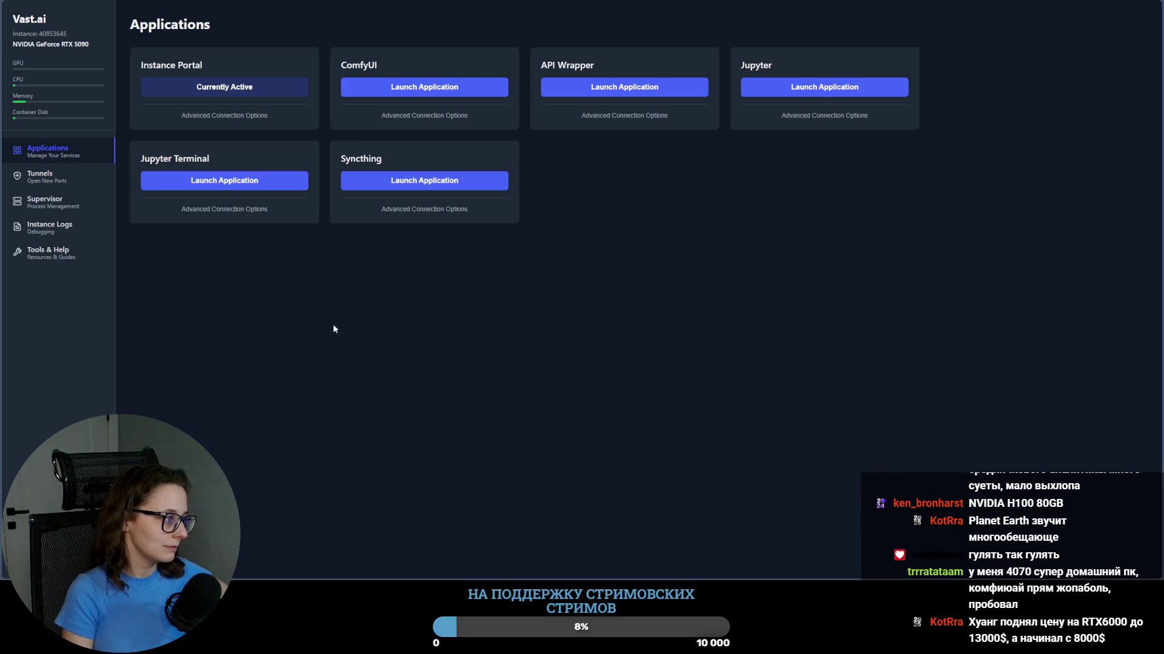
Step: Launch ComfyUI from the rented instance's applications page
left_click(470, 94)
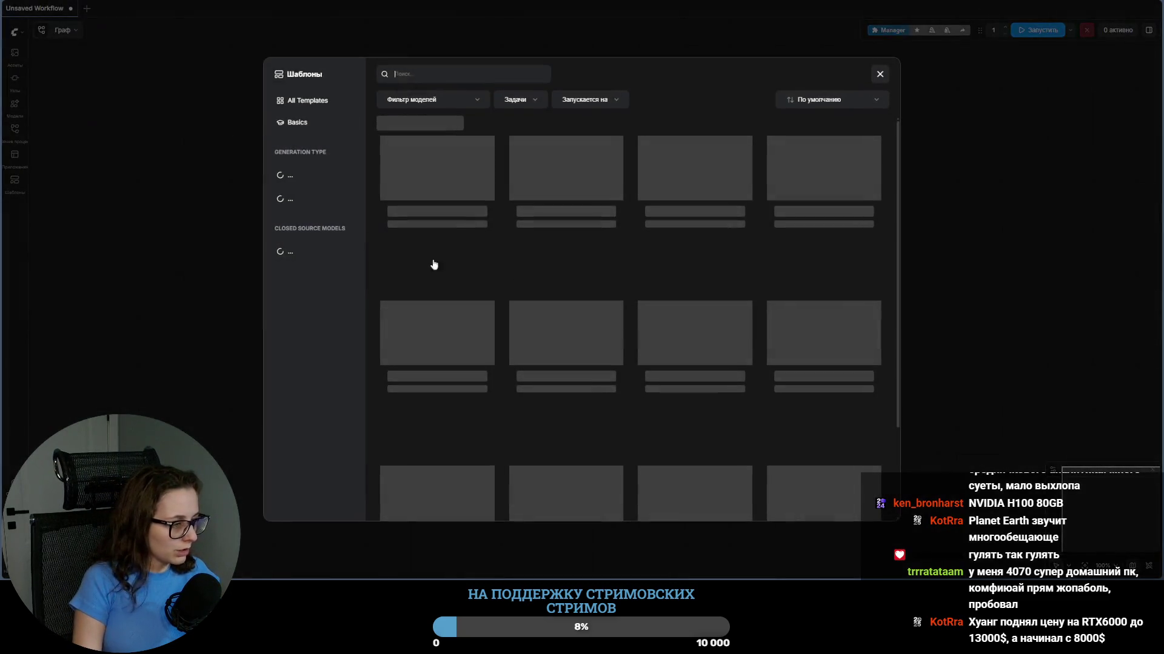
Step: Dismiss the templates browser and set ComfyUI's interface language to English in Settings
left_click(880, 75)
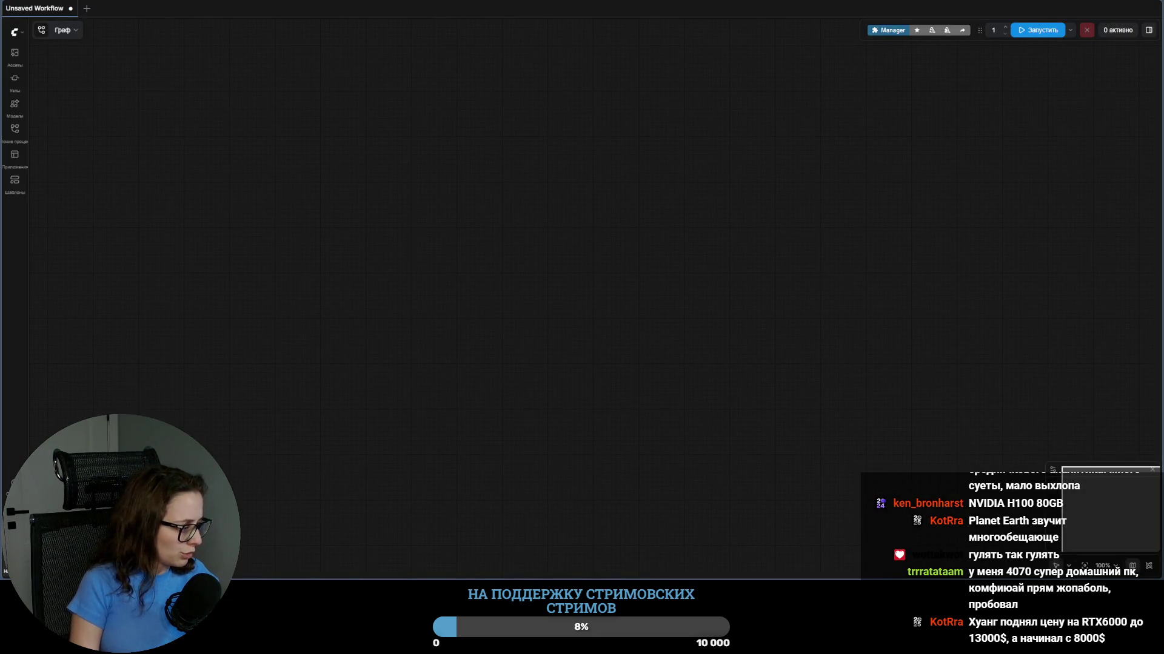
key("ctrl+comma")
left_click(744, 460)
left_click(727, 481)
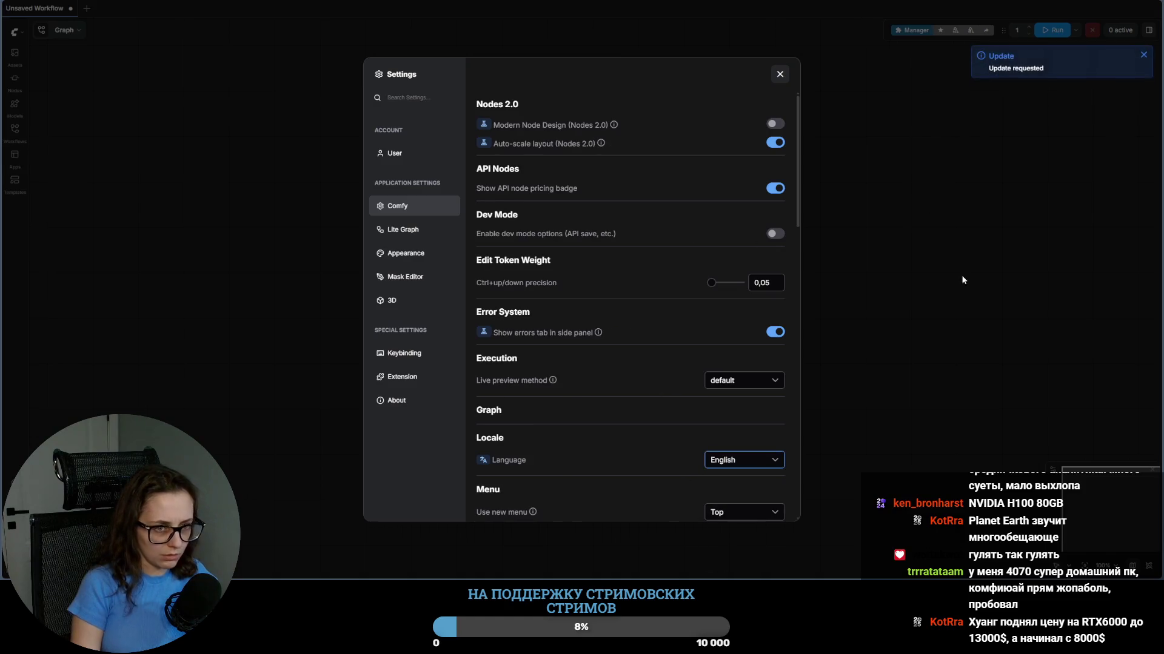
Step: Close the settings back to the graph and open a new browser tab
key("Escape")
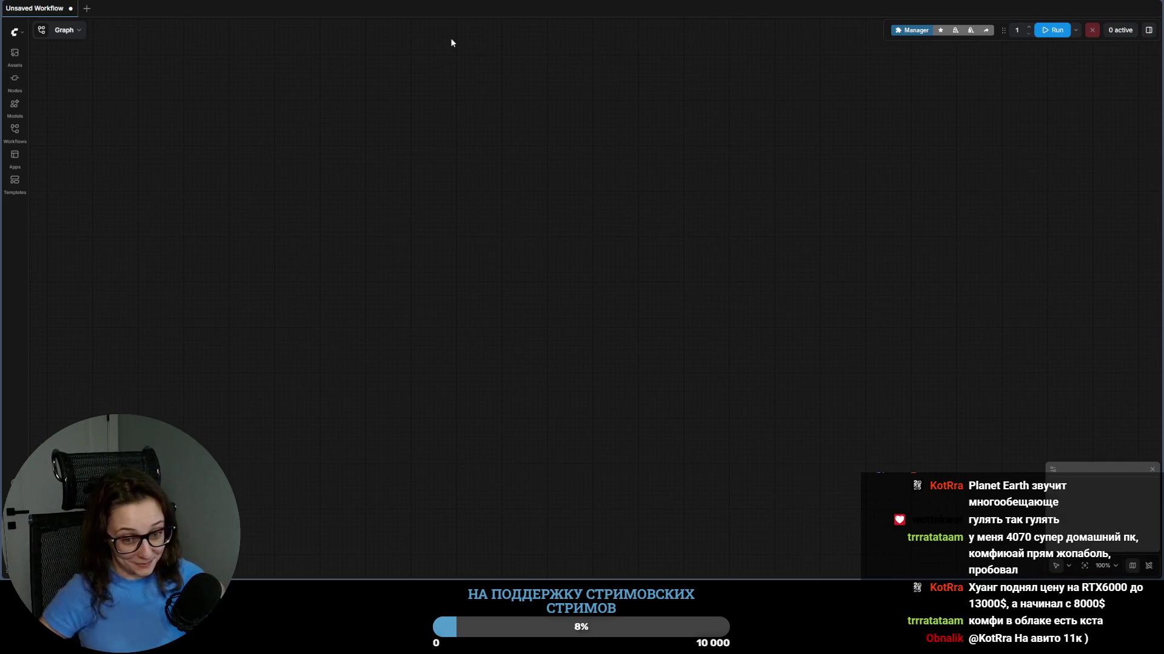
key("ctrl+t")
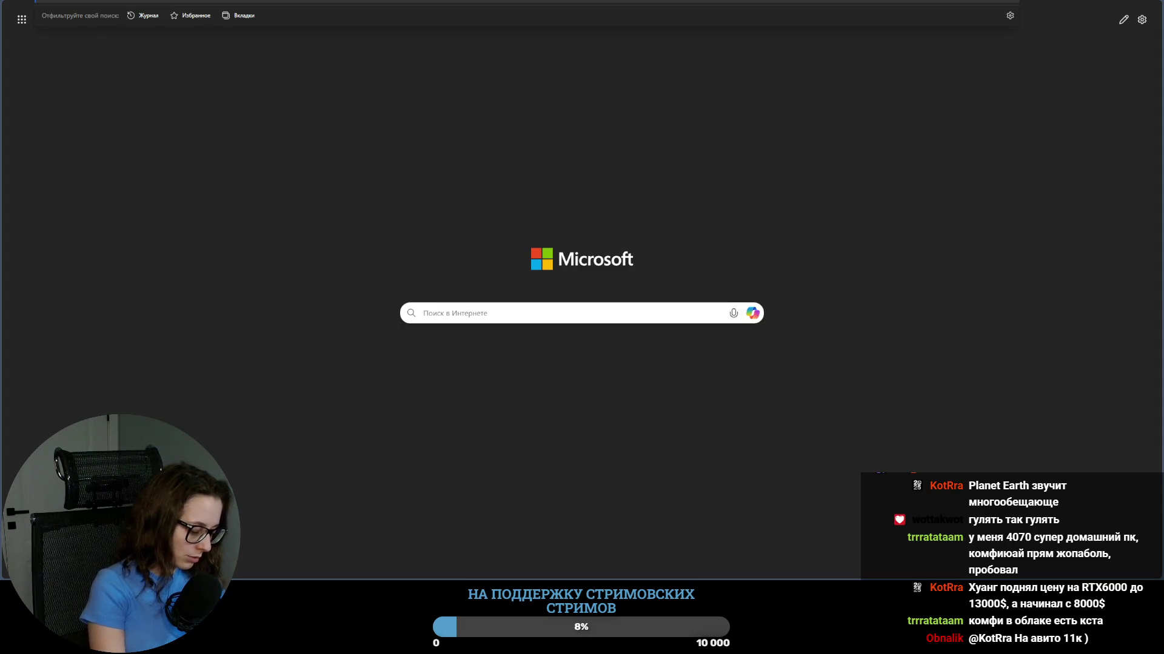
Step: Search for ComfyUI on GitHub, view the Comfy-Org/ComfyUI repo, then switch to the ostris/ai-toolkit repo
key("Return")
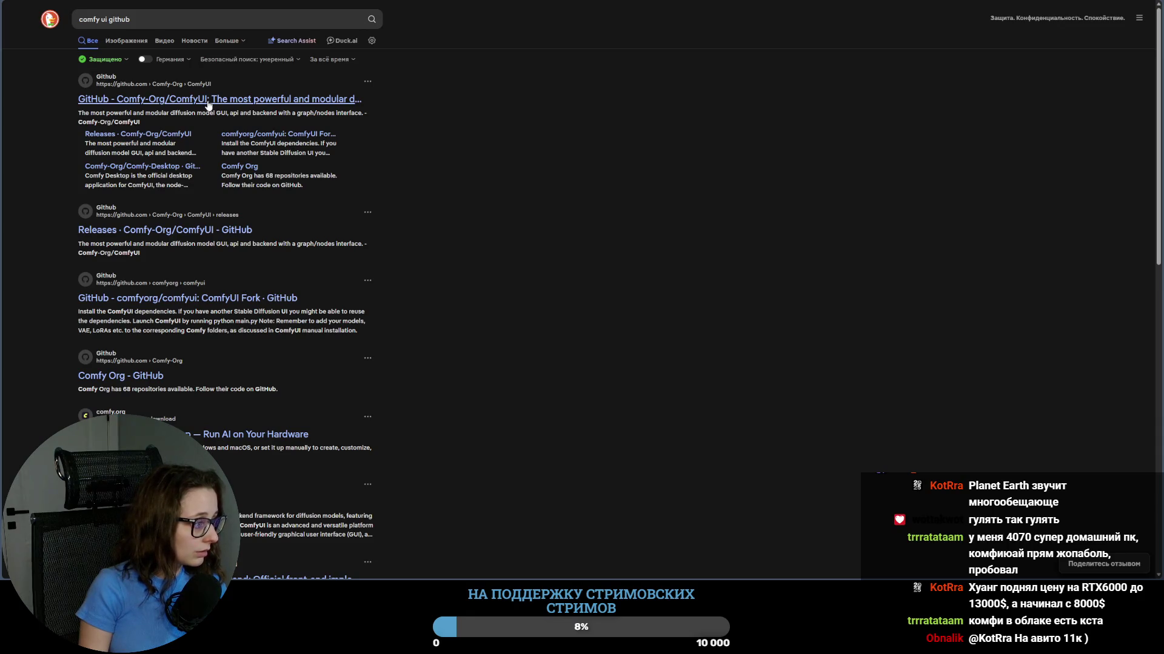
left_click(208, 105)
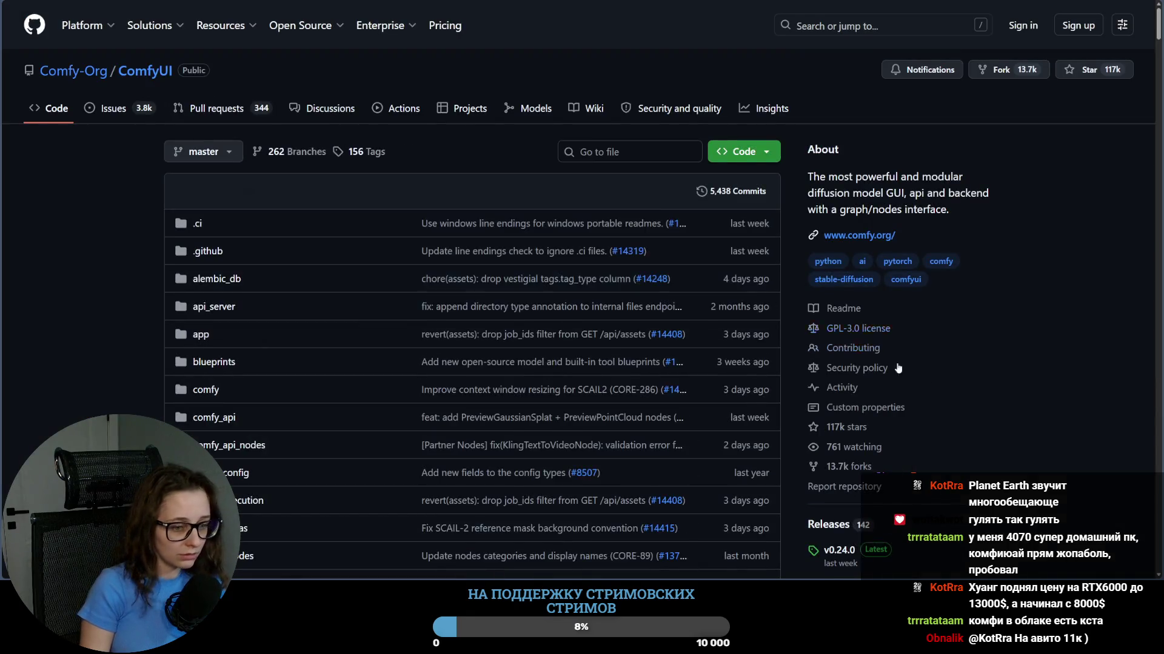
scroll(978, 359, "down", 3)
scroll(979, 359, "down", 3)
scroll(995, 350, "down", 1)
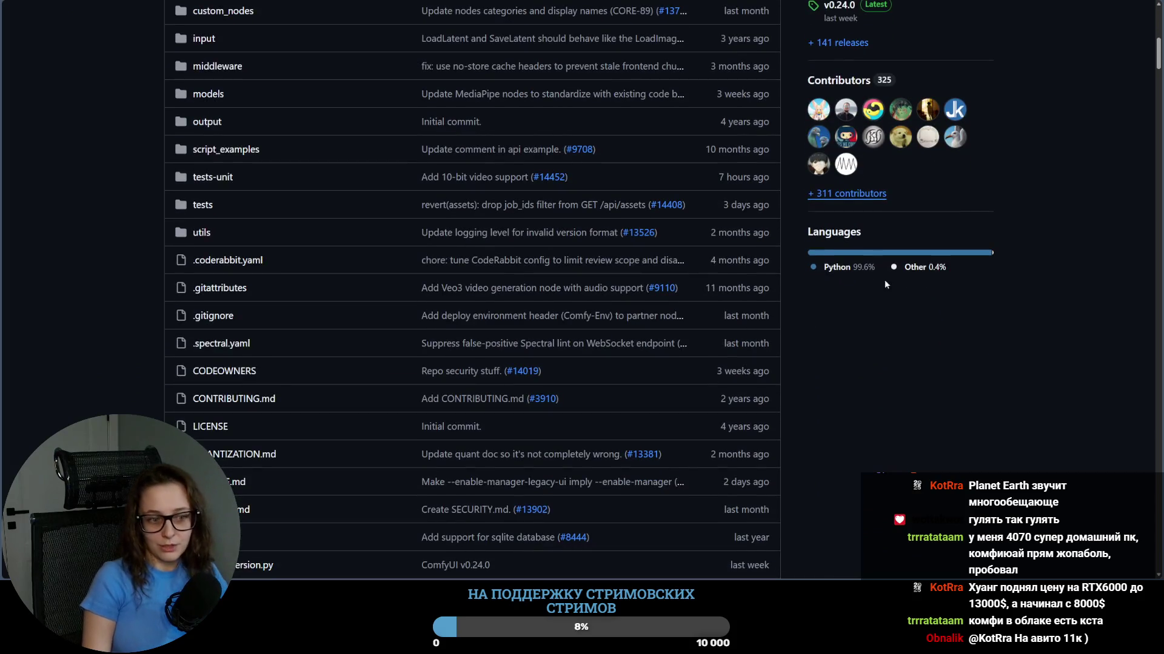
scroll(936, 418, "up", 5)
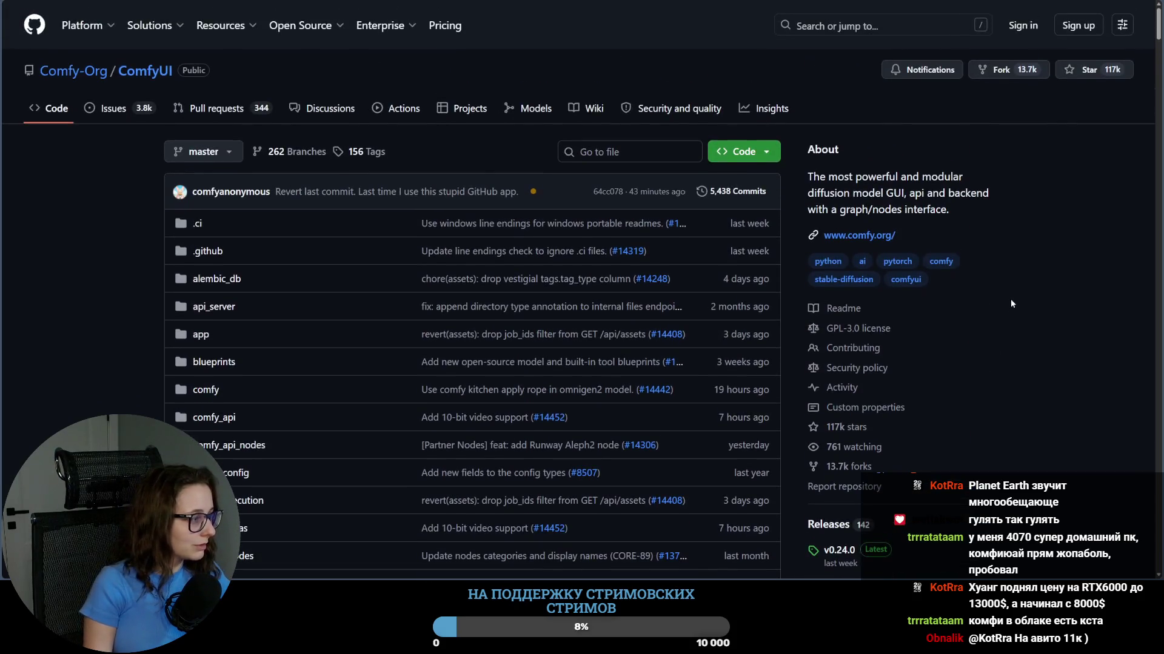
scroll(986, 379, "down", 3)
scroll(985, 379, "down", 5)
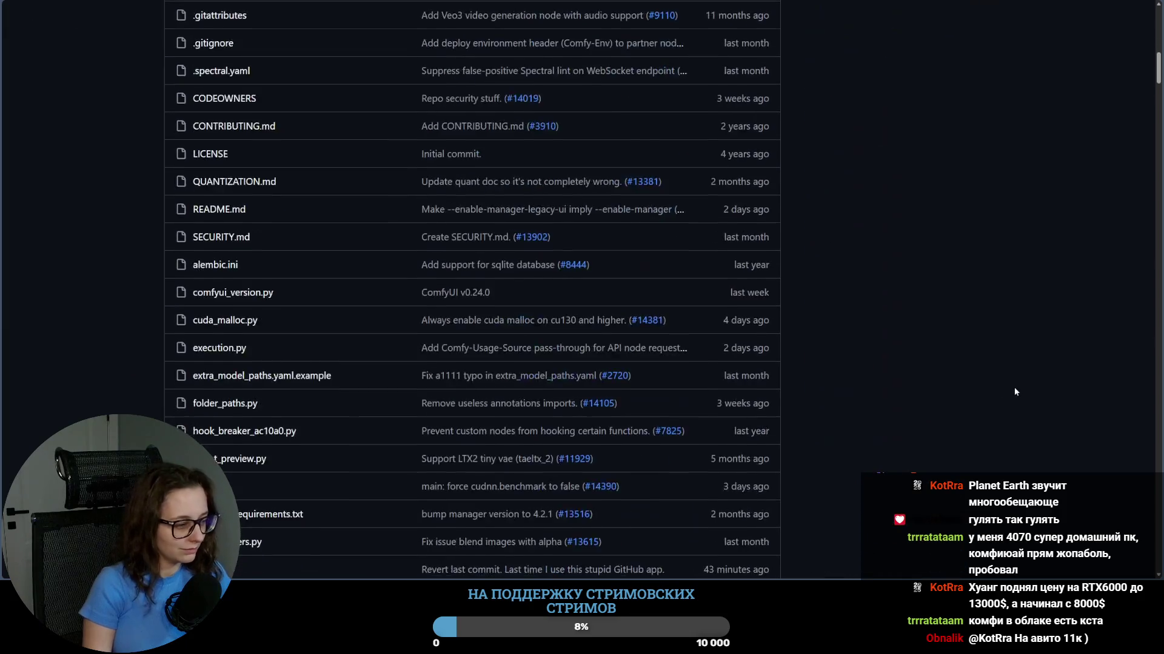
scroll(1013, 386, "down", 5)
scroll(1019, 383, "down", 2)
scroll(1020, 388, "down", 2)
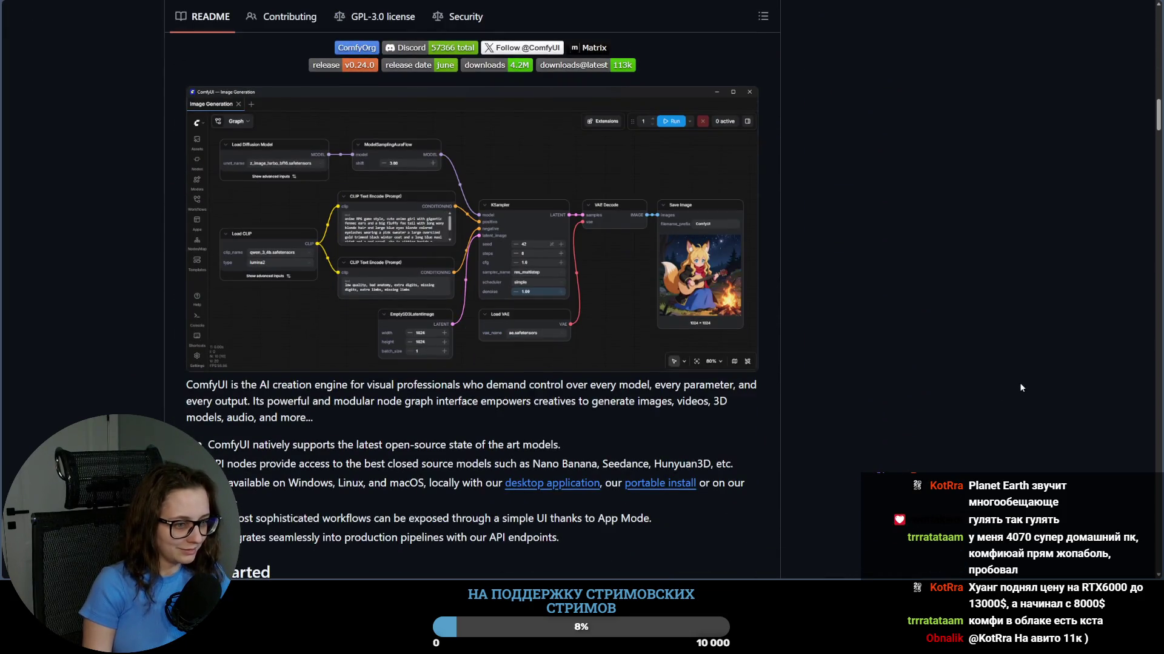
scroll(1019, 381, "up", 3)
scroll(1003, 372, "up", 3)
scroll(998, 371, "up", 3)
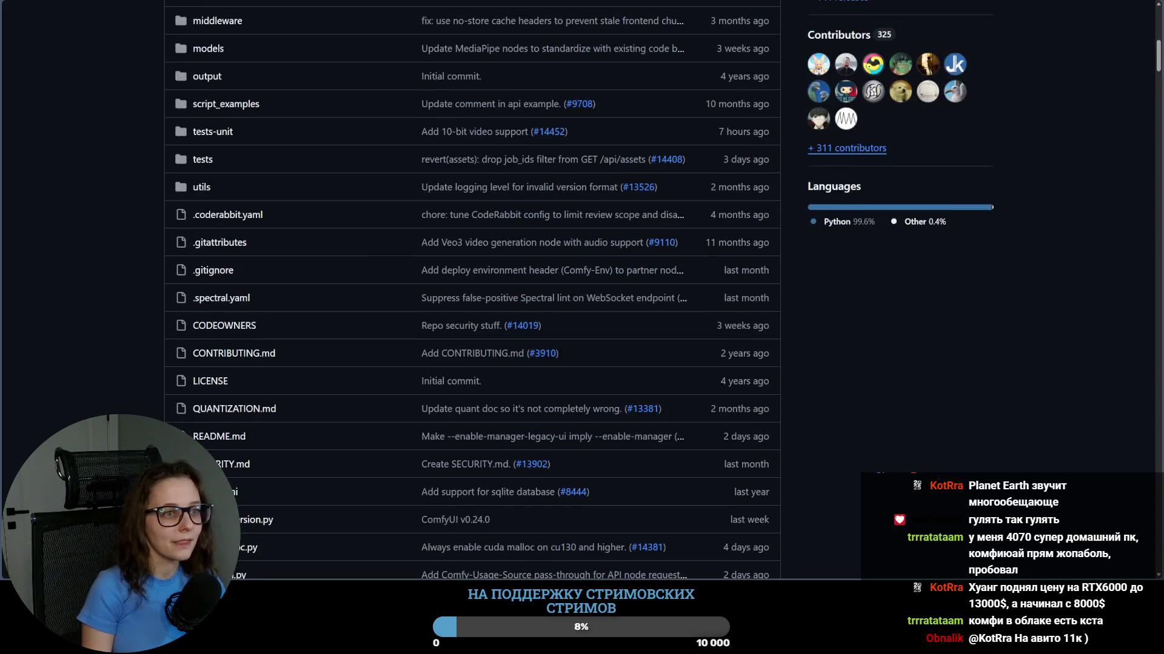
key("ctrl+Tab")
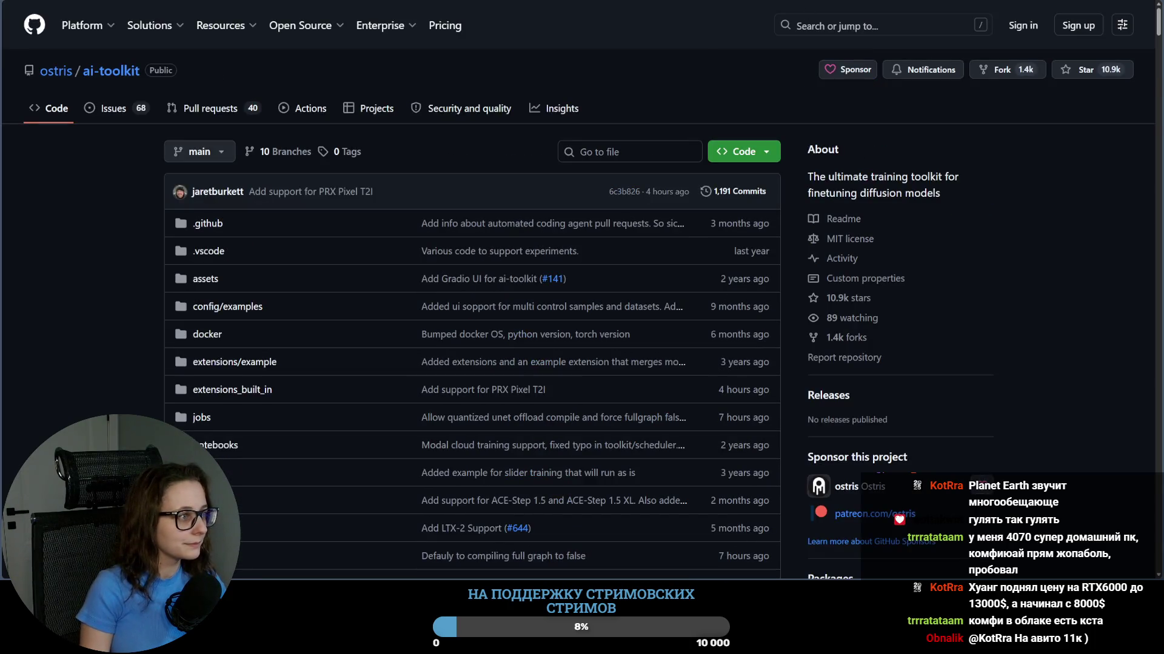
key("ctrl+Tab")
key("ctrl+Tab")
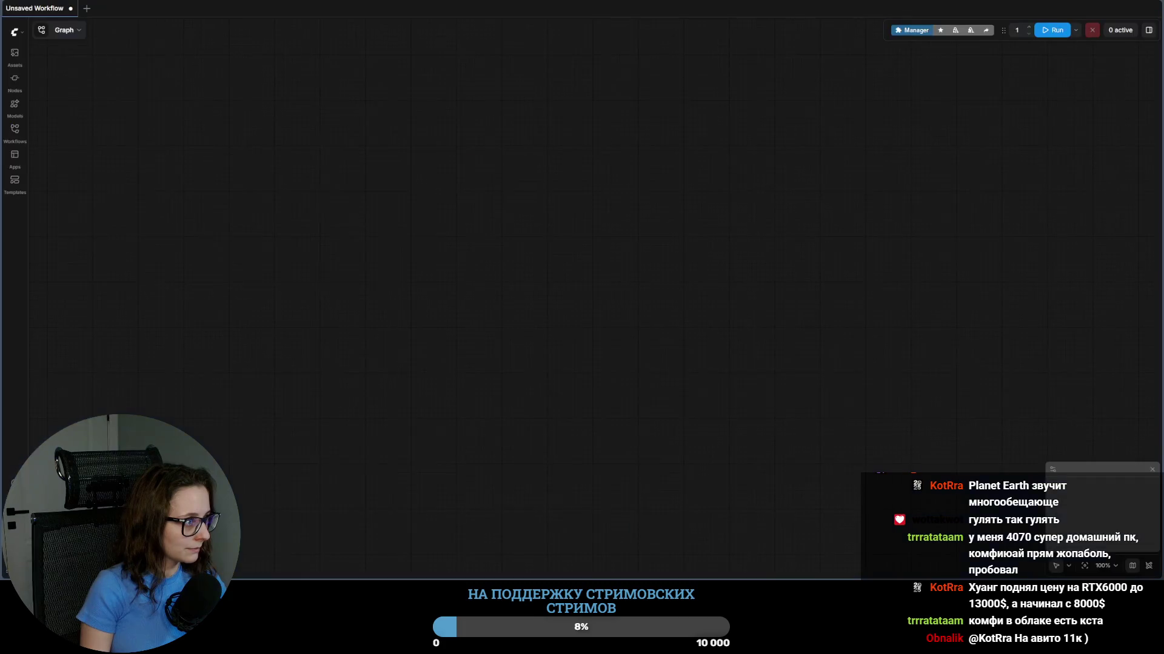
Step: Cycle through the vast.ai dashboard to the Jupyter terminal listing the masha dataset, then to ComfyUI
key("ctrl+shift+Tab")
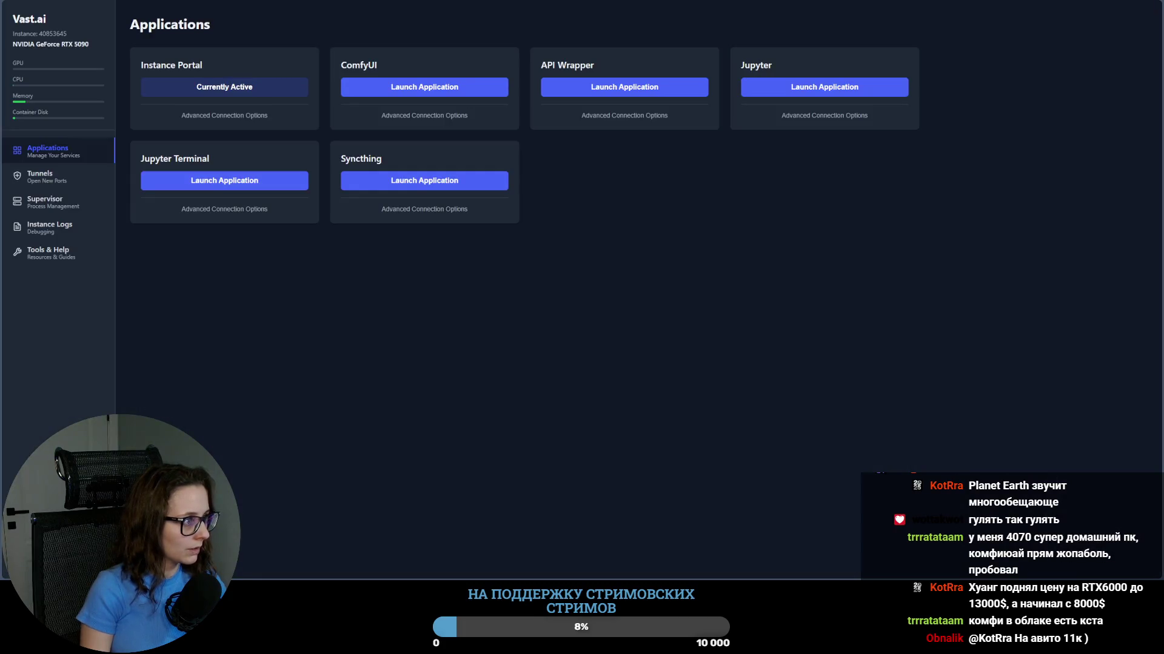
key("ctrl+Tab")
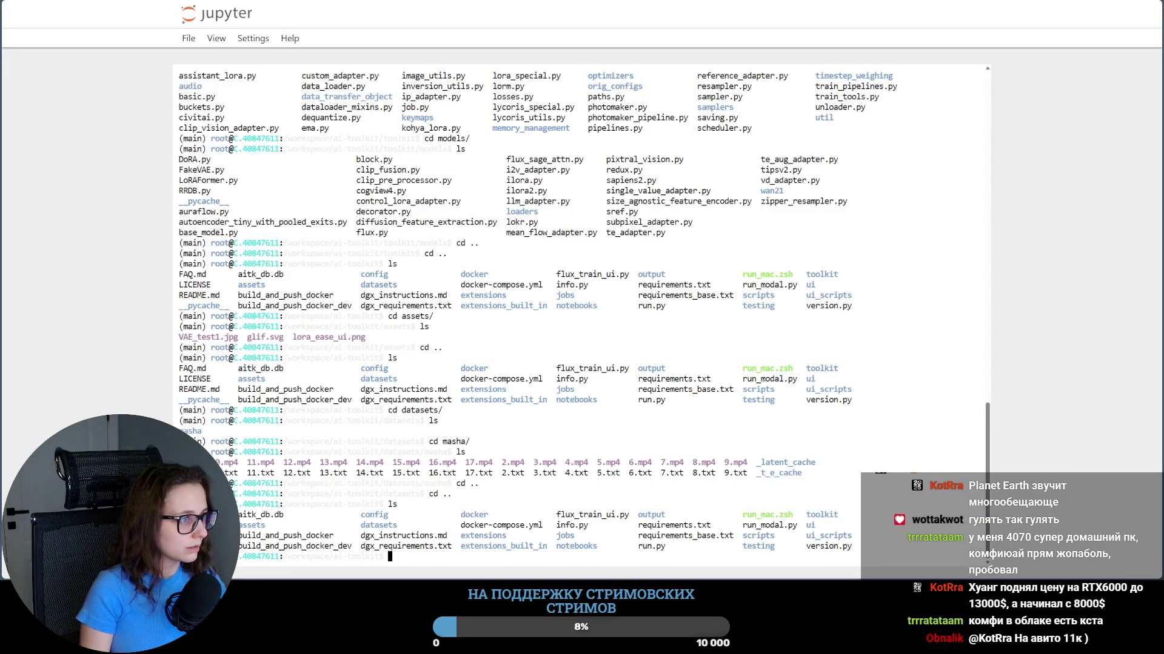
key("ctrl+Tab")
key("ctrl+Tab")
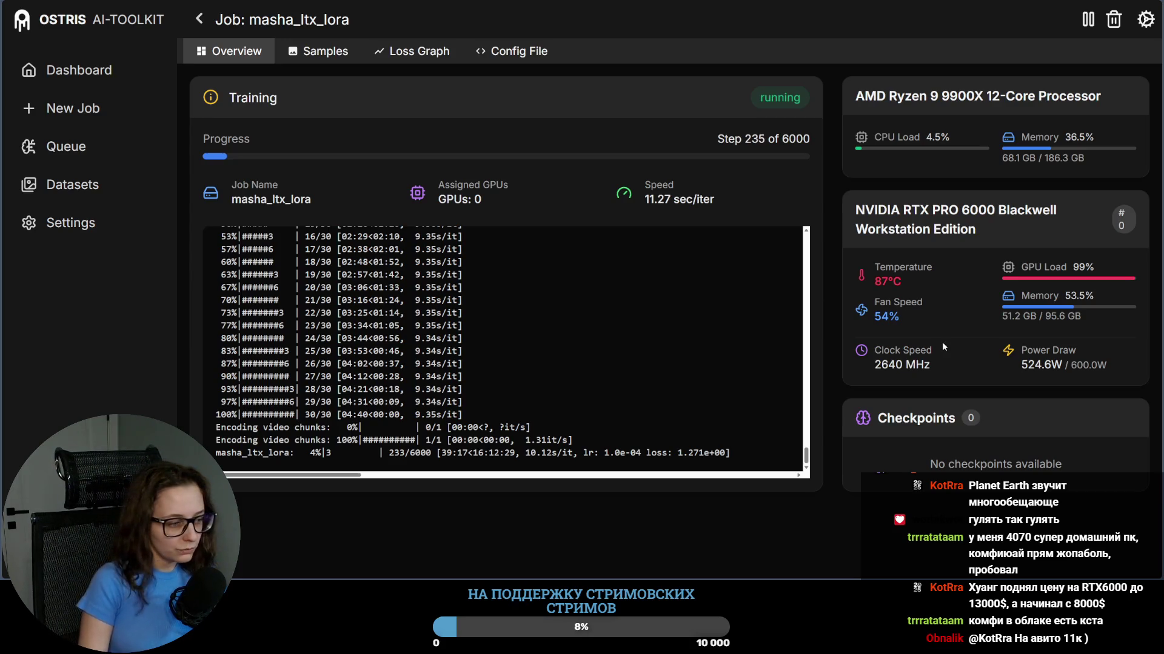
Step: Return from the masha_ltx_lora job overview to the empty ComfyUI workflow
key("ctrl+Tab")
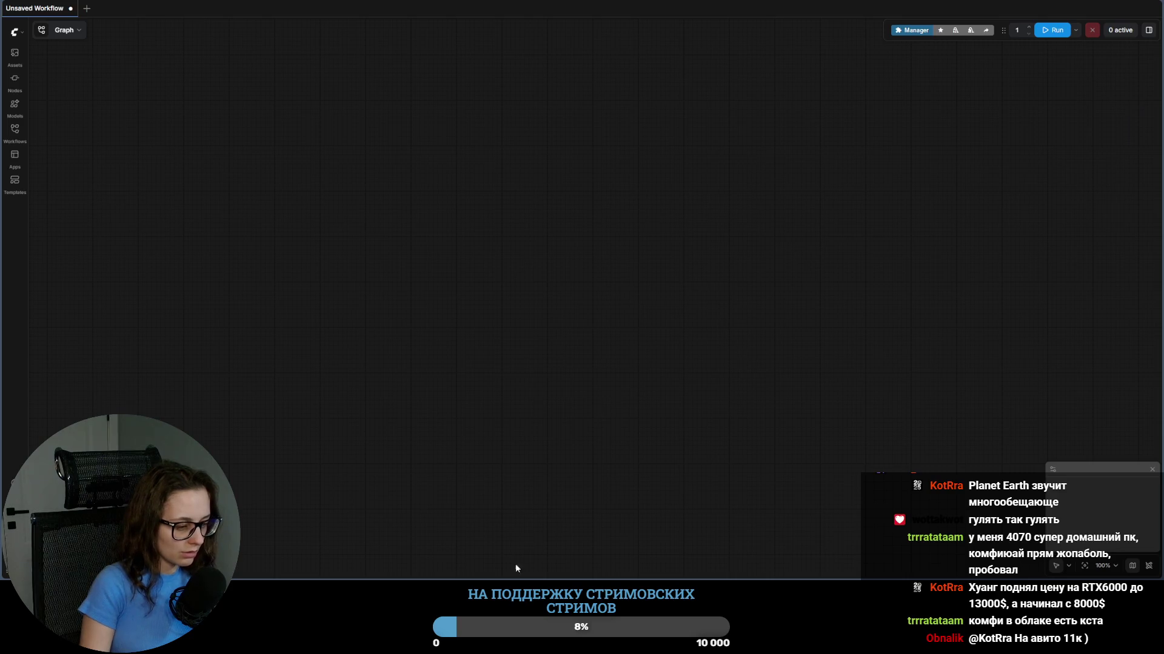
Step: Browse the Assets, Nodes, Workflows and Models sidebar panels with the interface enlarged, then close the side panel
left_click(16, 57)
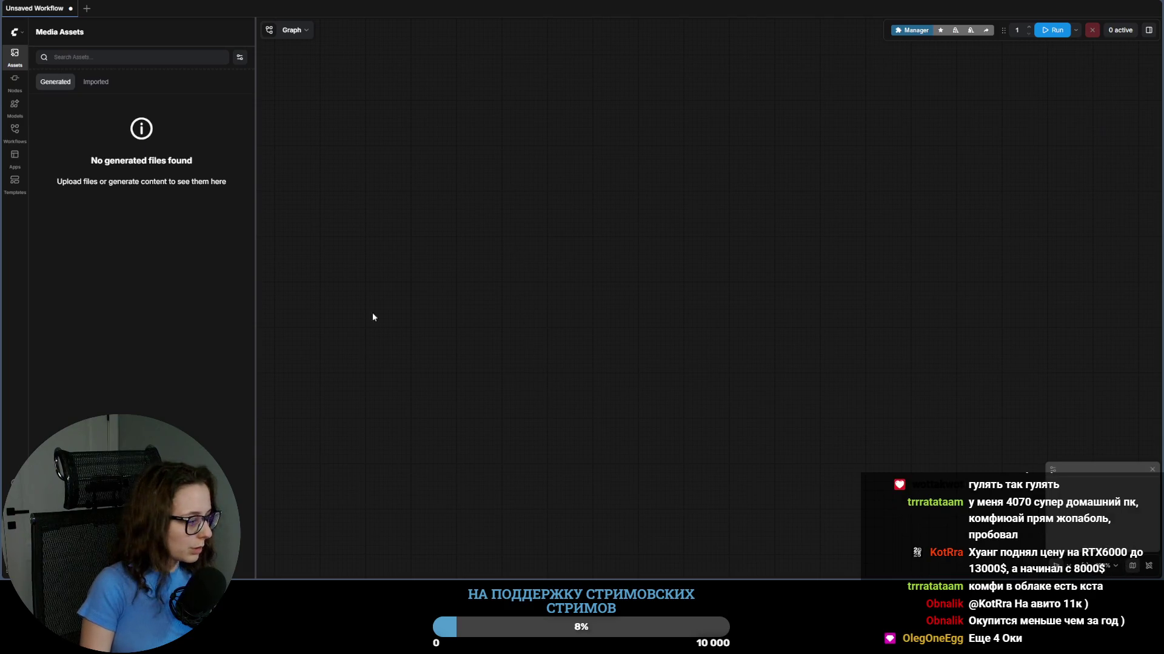
scroll(479, 352, "up", 1)
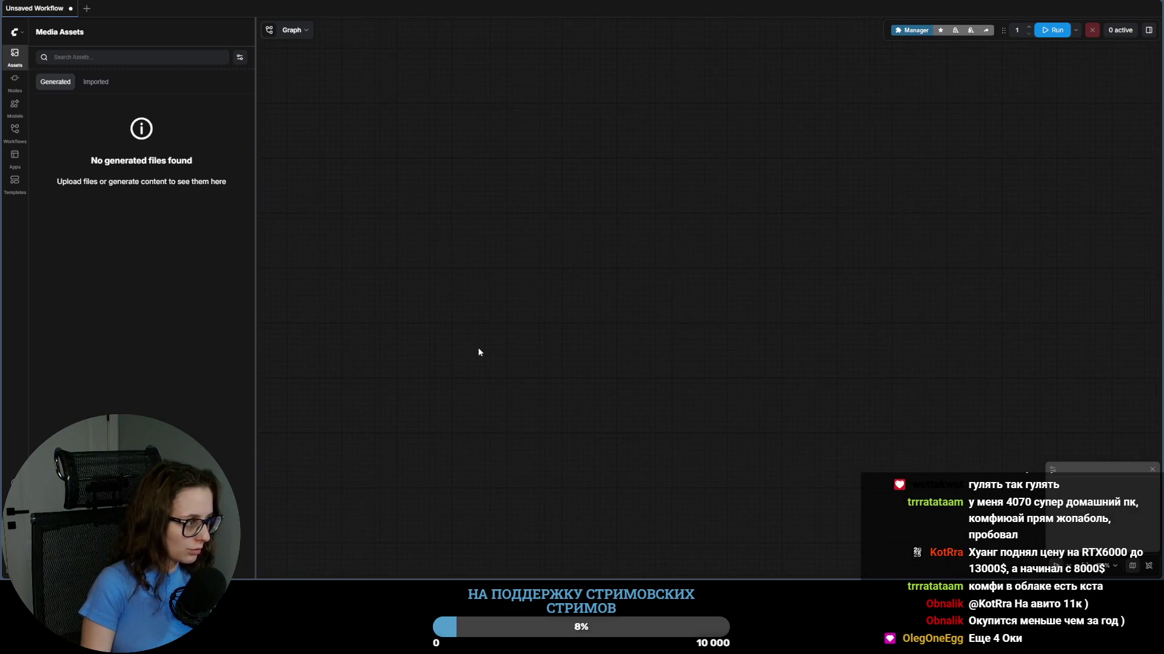
key("ctrl+plus")
key("ctrl+plus")
key("ctrl+plus")
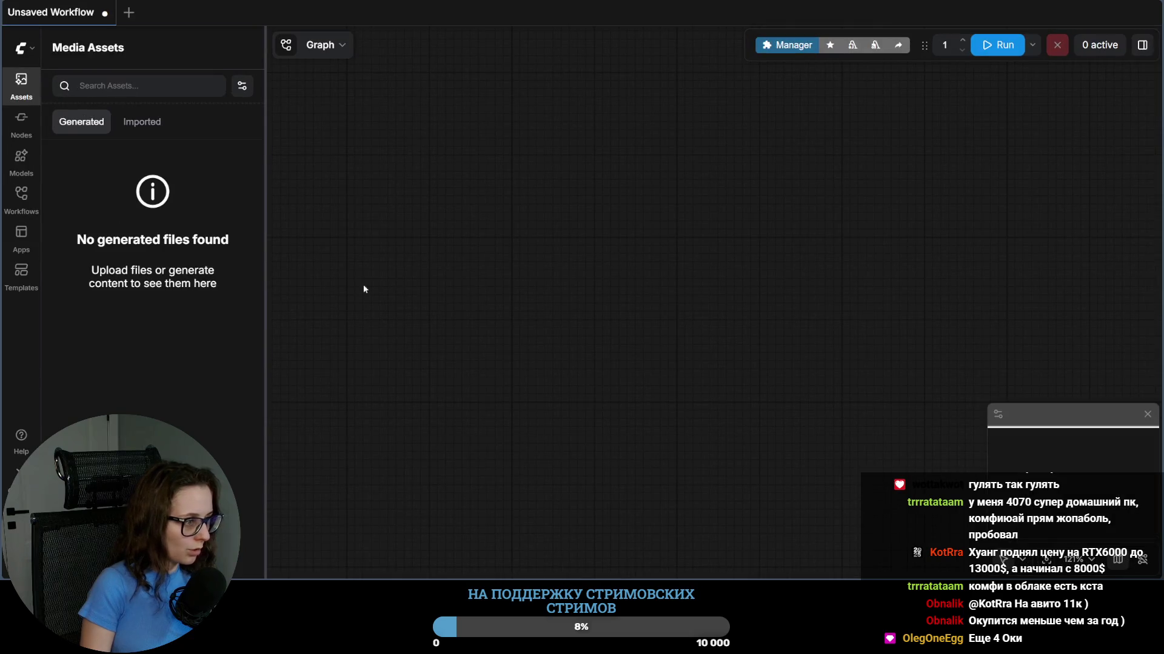
left_click(21, 119)
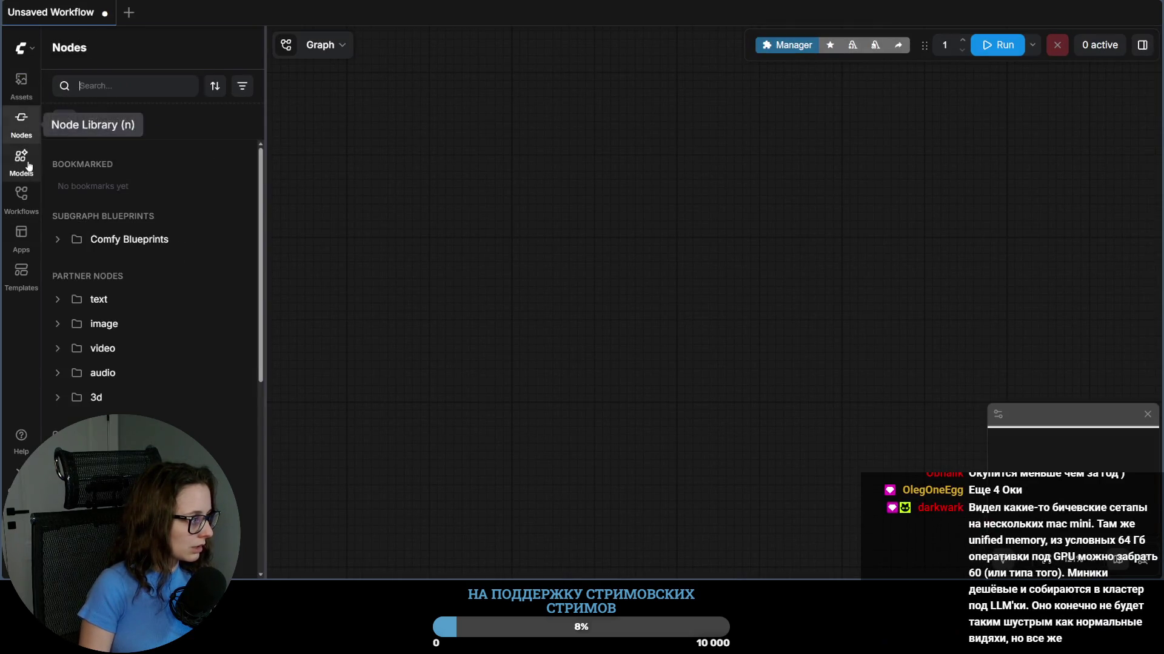
left_click(26, 163)
left_click(24, 196)
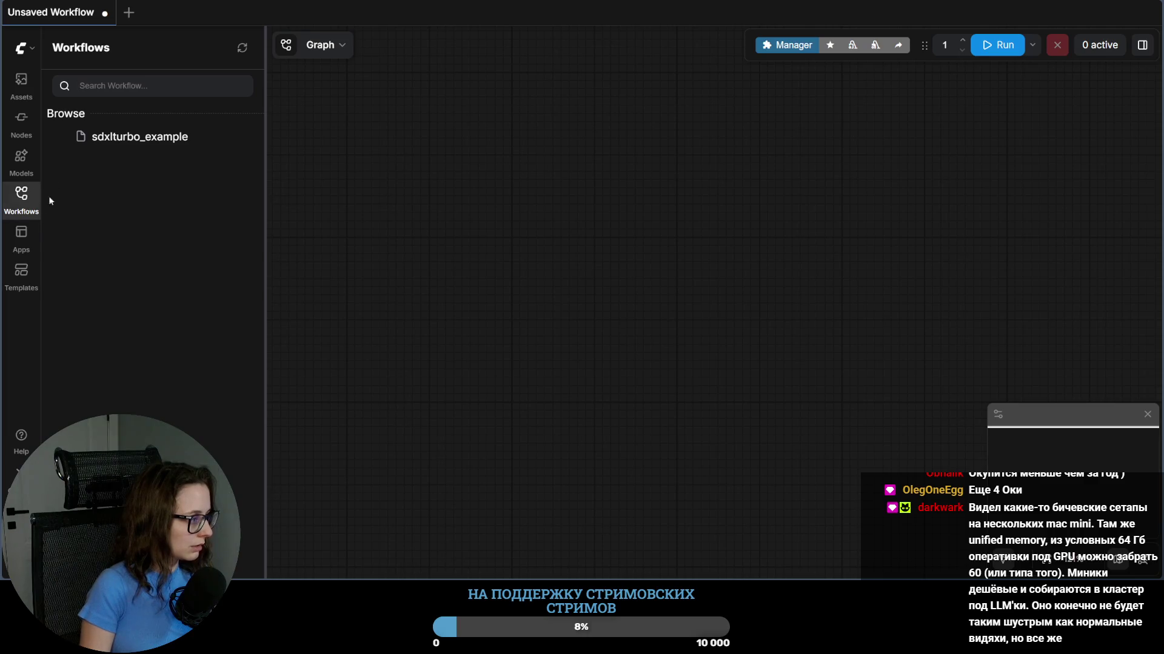
left_click(22, 162)
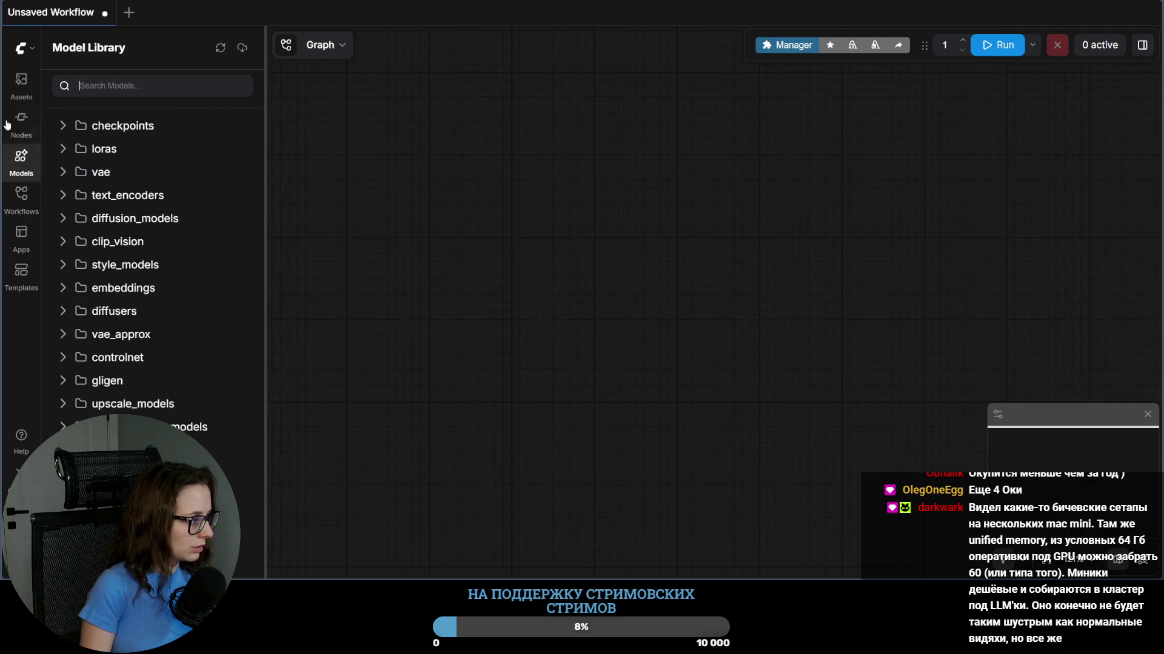
left_click(63, 129)
left_click(21, 85)
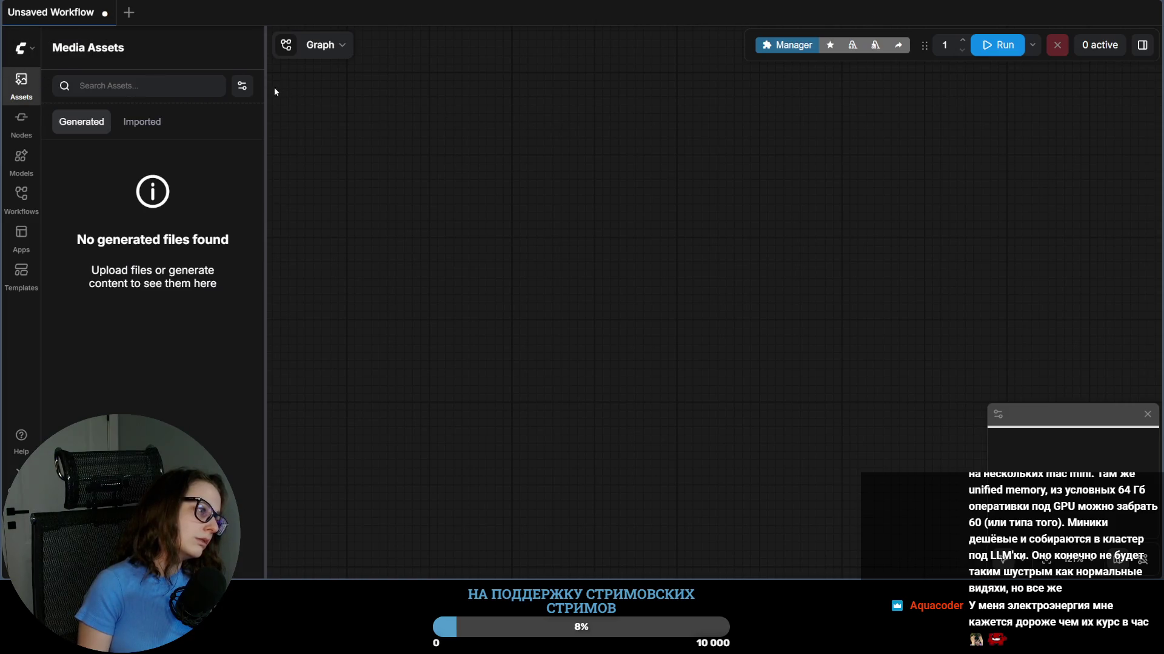
left_click_drag(264, 87, 255, 87)
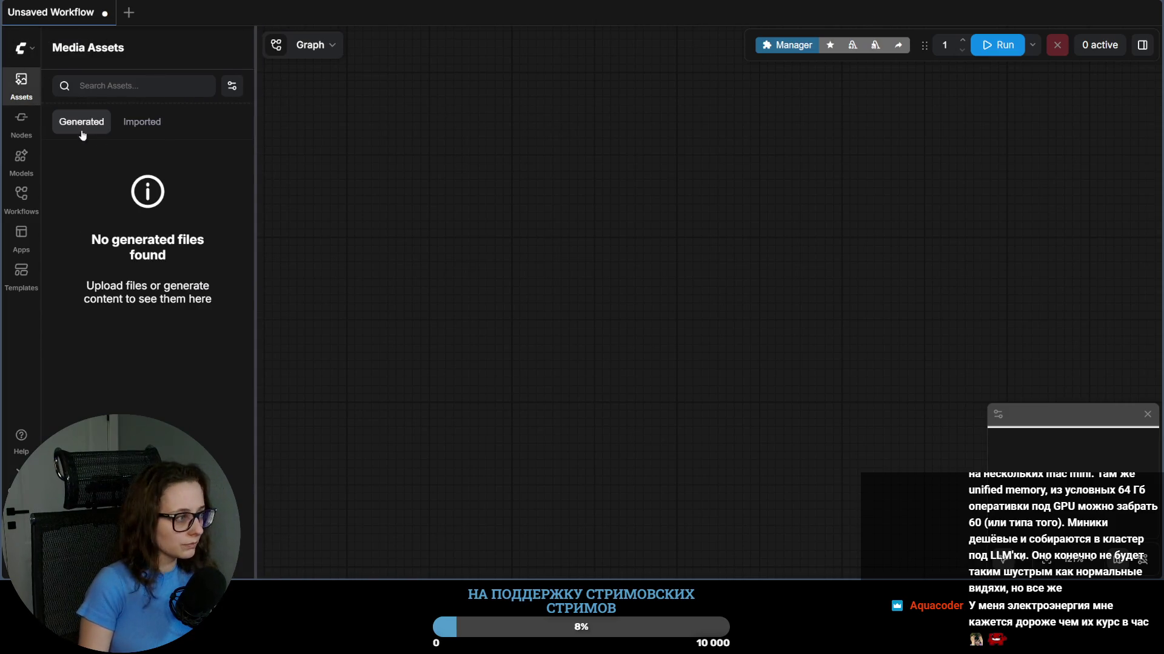
left_click(21, 83)
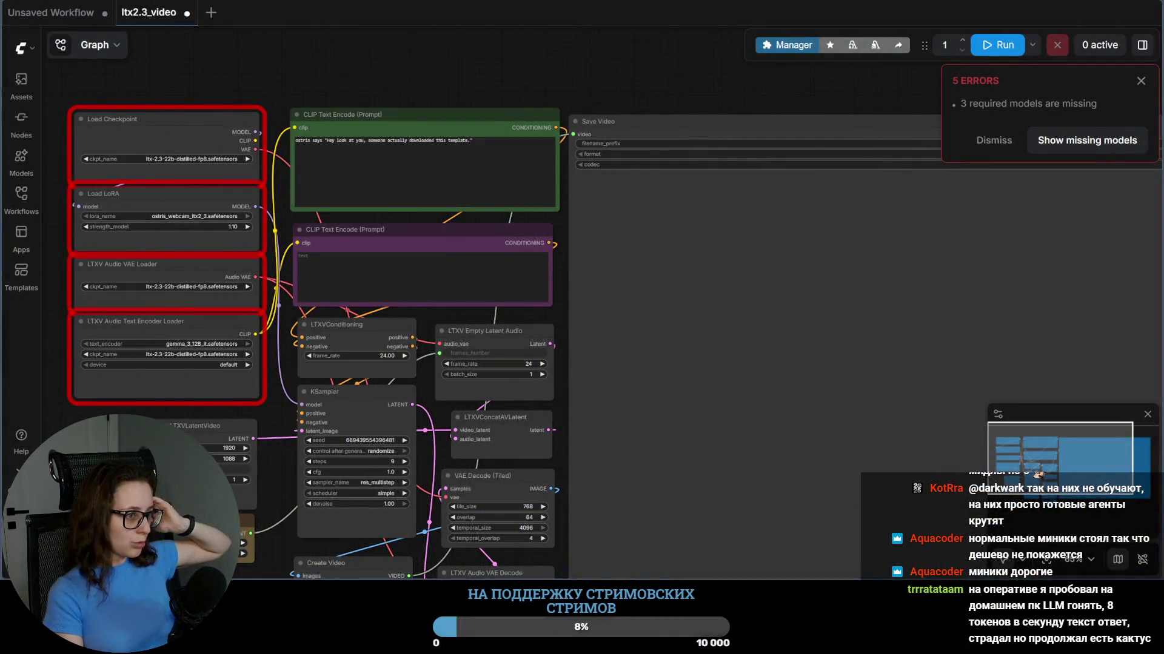
scroll(591, 91, "down", 3)
scroll(571, 91, "up", 2)
scroll(570, 91, "up", 1)
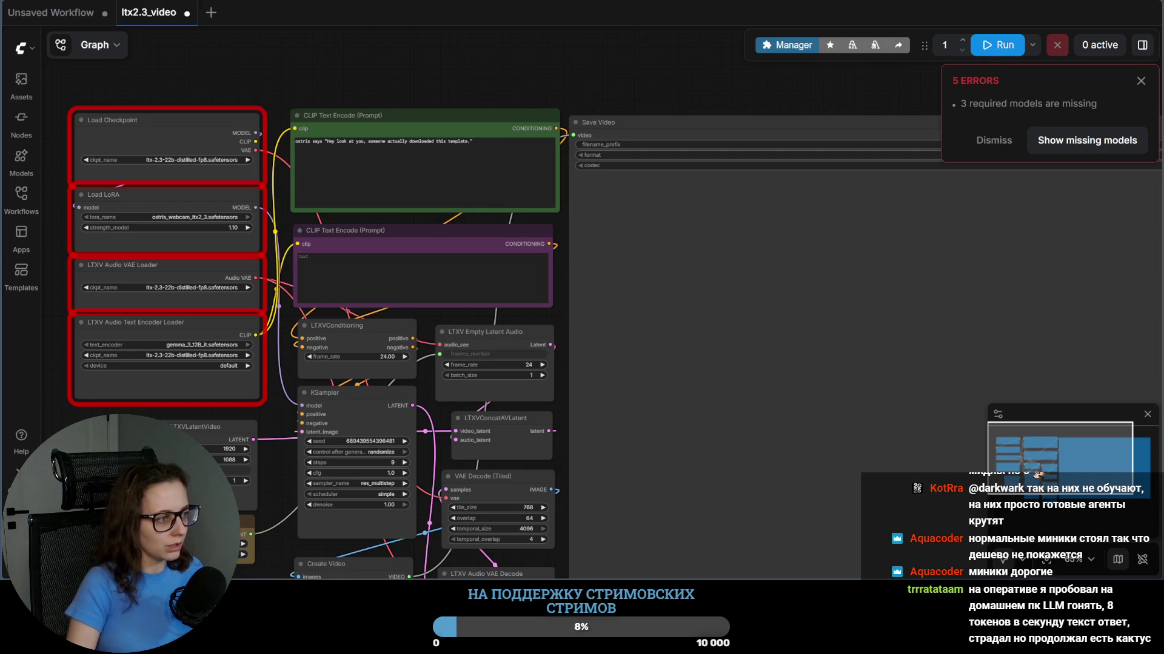
scroll(318, 364, "down", 5)
scroll(319, 364, "up", 3)
scroll(319, 364, "up", 2)
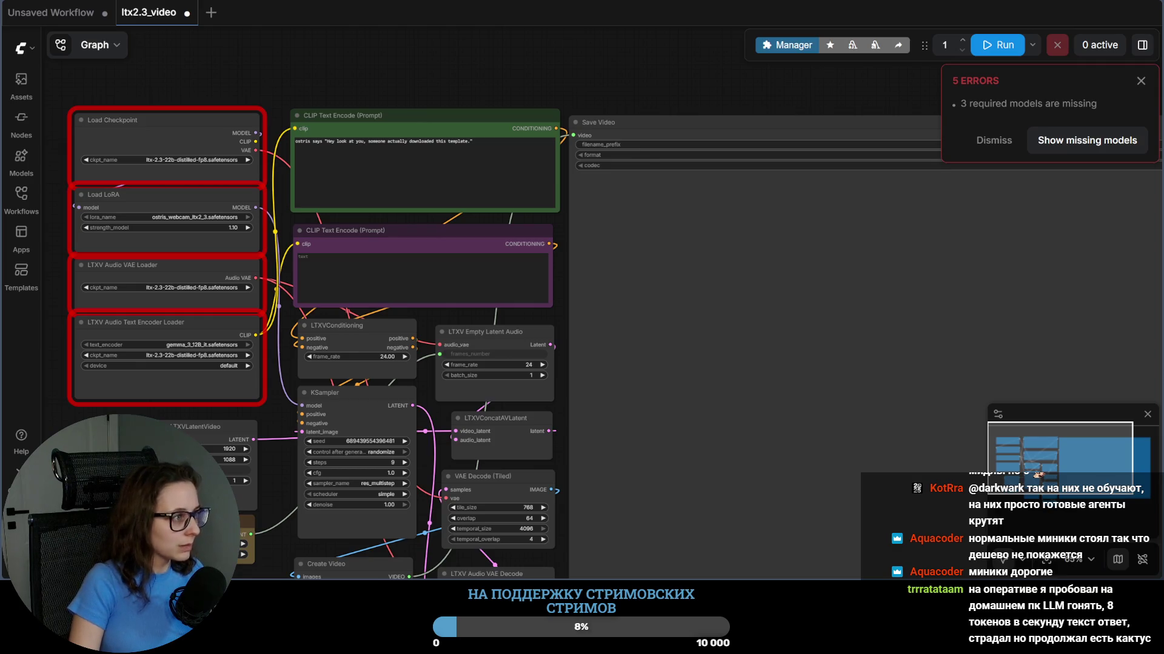
Step: Switch from the ltx2.3_video workflow back to the AI-Toolkit training job page
key("alt+Tab")
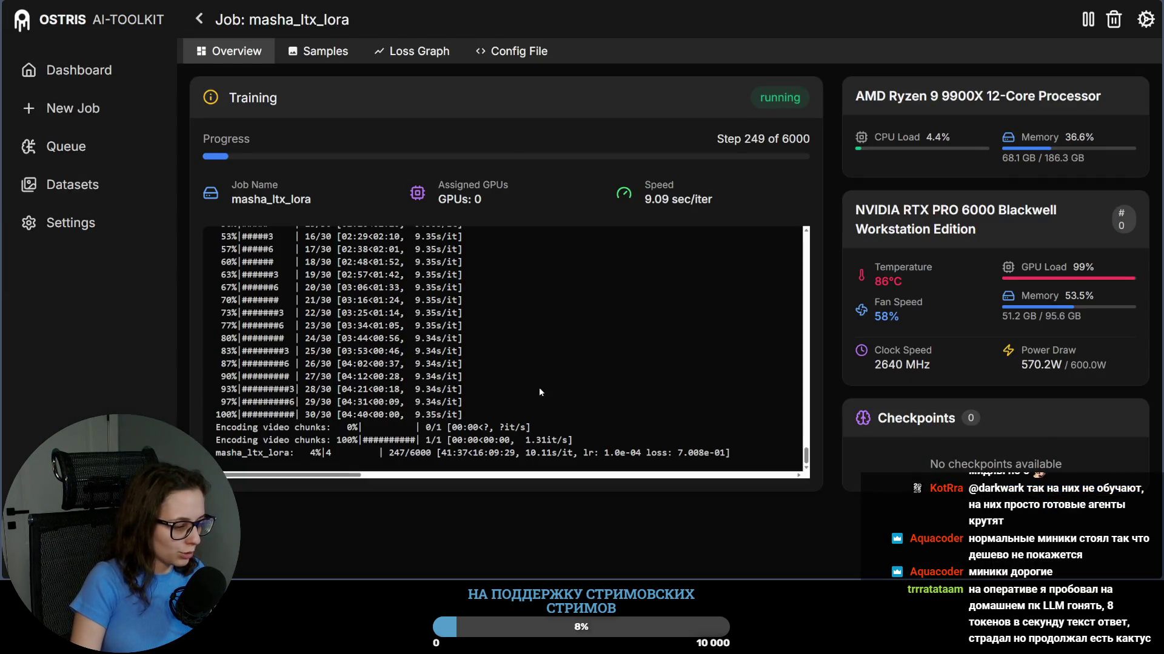
Step: Follow the log to step 250 and note the 643 MB checkpoint saved, then move to vast.ai
left_click_drag(390, 453, 406, 452)
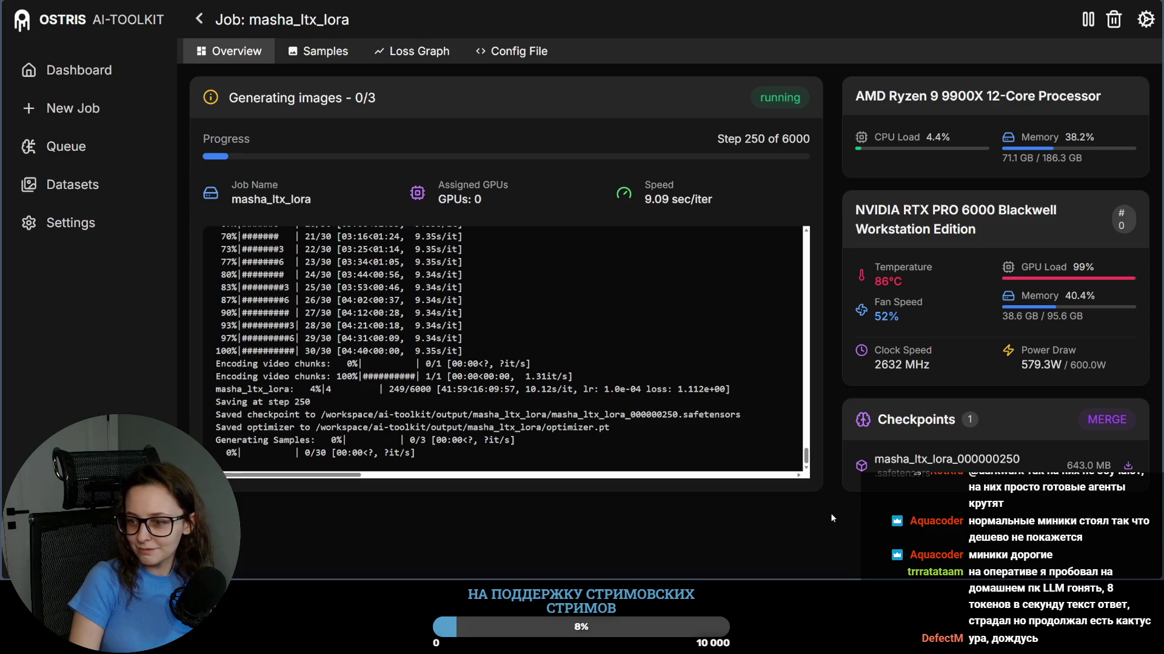
key("ctrl+minus")
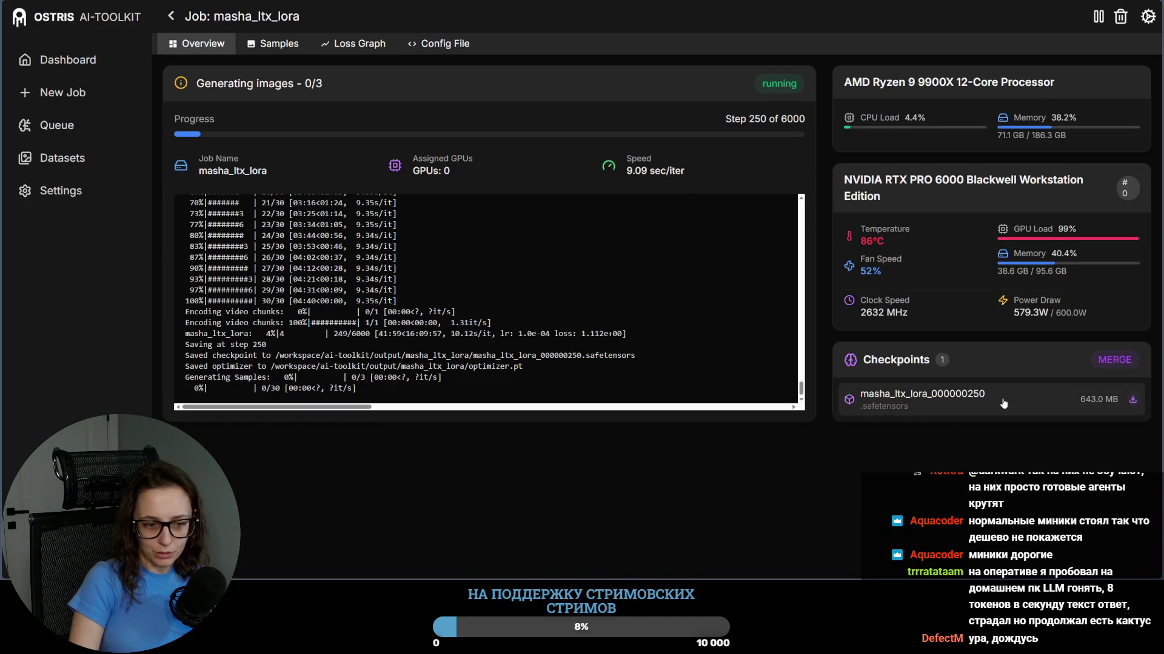
mouse_move(859, 420)
left_mouse_down()
mouse_move(888, 376)
mouse_move(859, 418)
left_mouse_up()
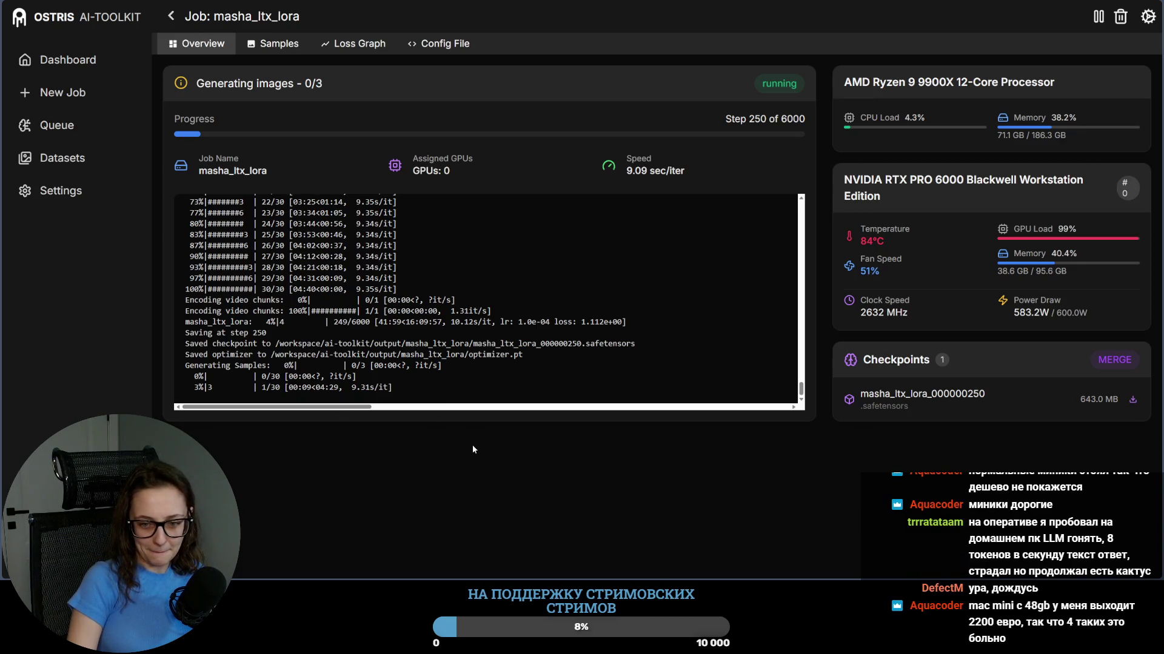
left_click(1132, 401)
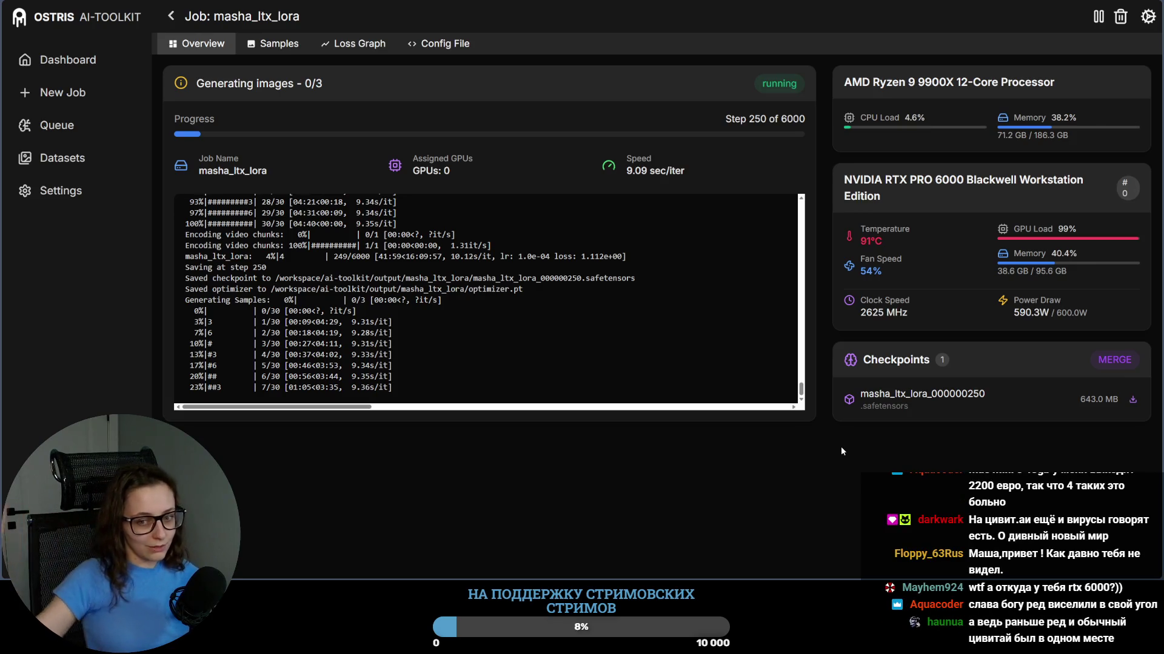
mouse_move(798, 407)
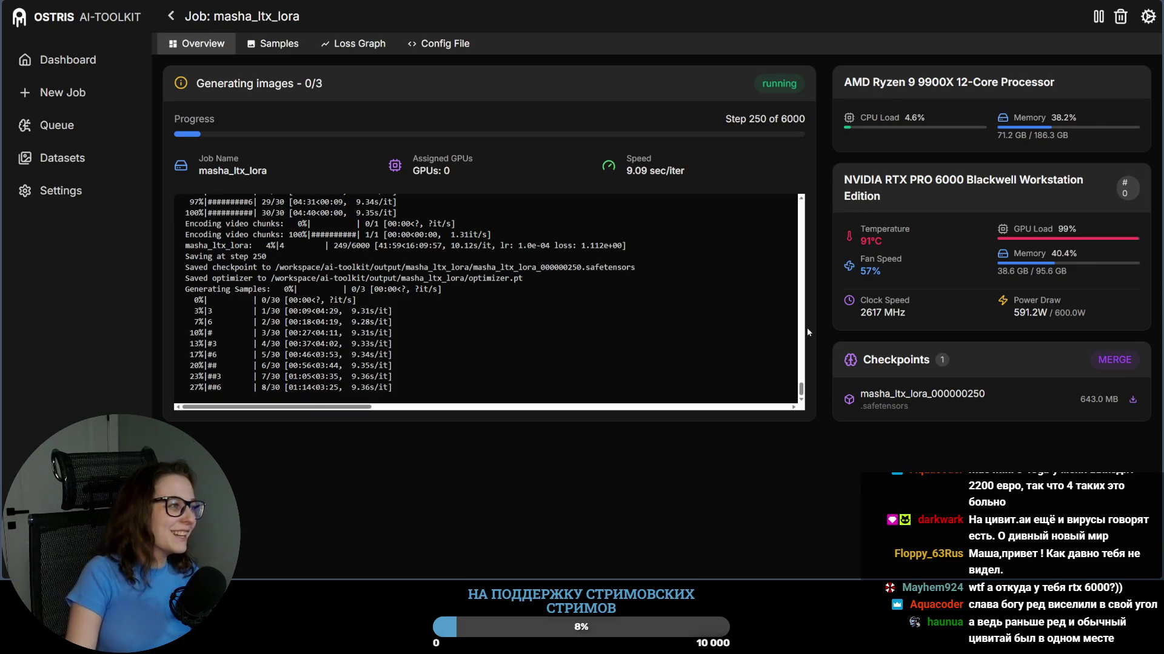
key("ctrl+Tab")
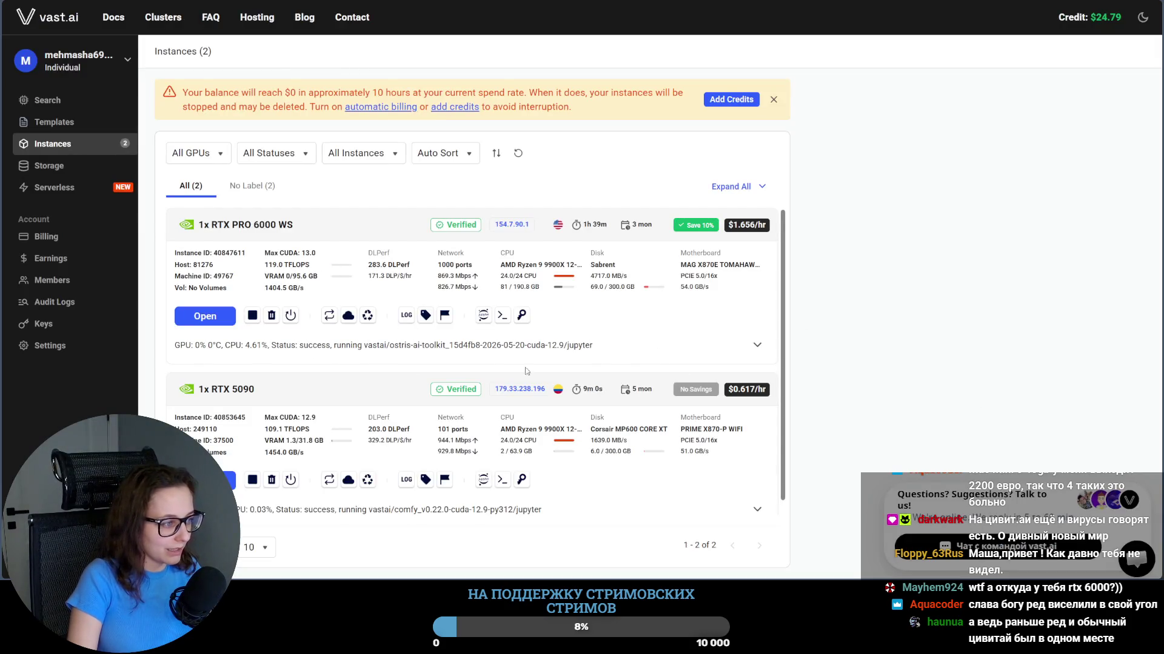
Step: Review the RTX PRO 6000 WS and RTX 5090 instances, then move to ComfyUI
left_click_drag(277, 224, 198, 224)
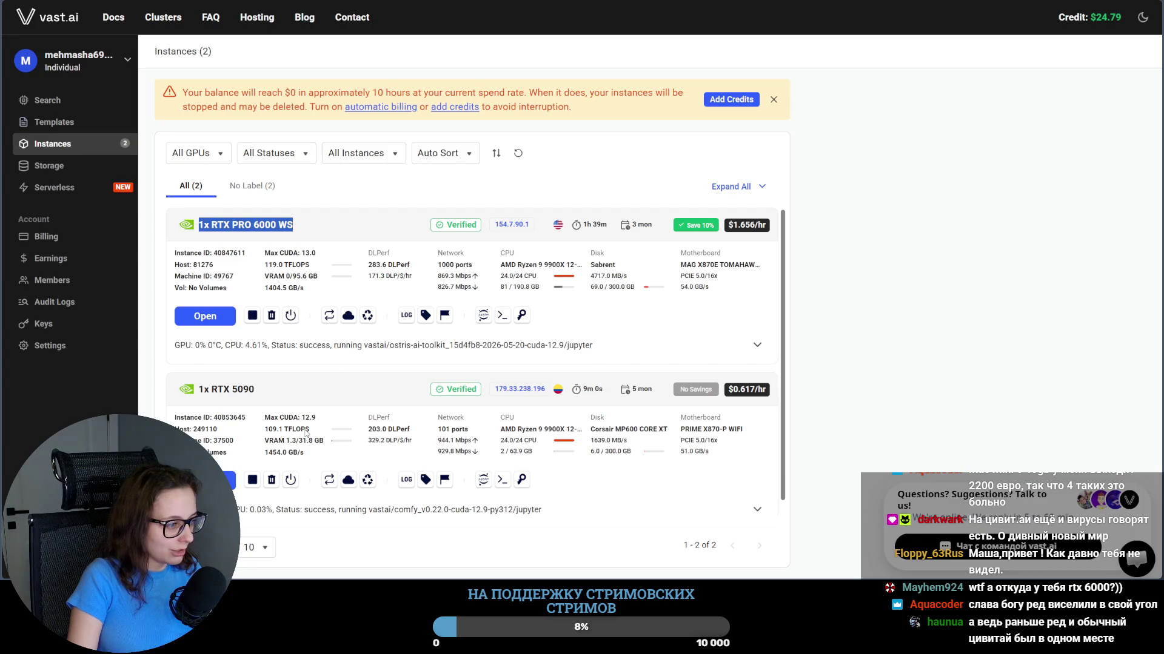
left_click_drag(279, 397, 172, 392)
left_click(979, 355)
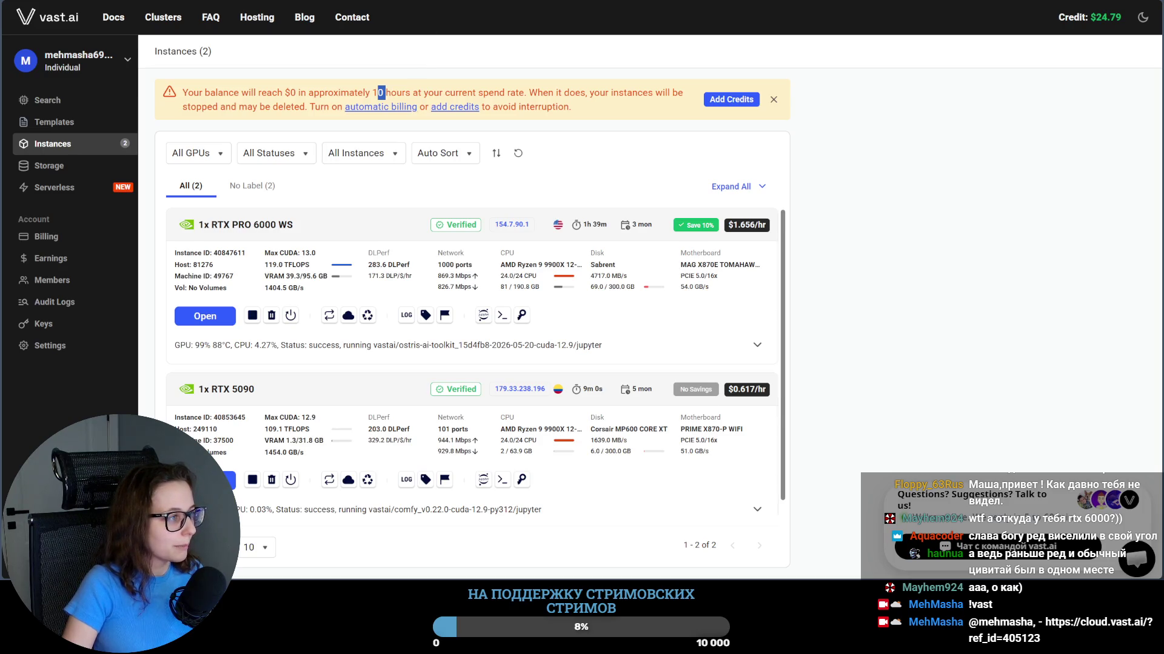
key("ctrl+Tab")
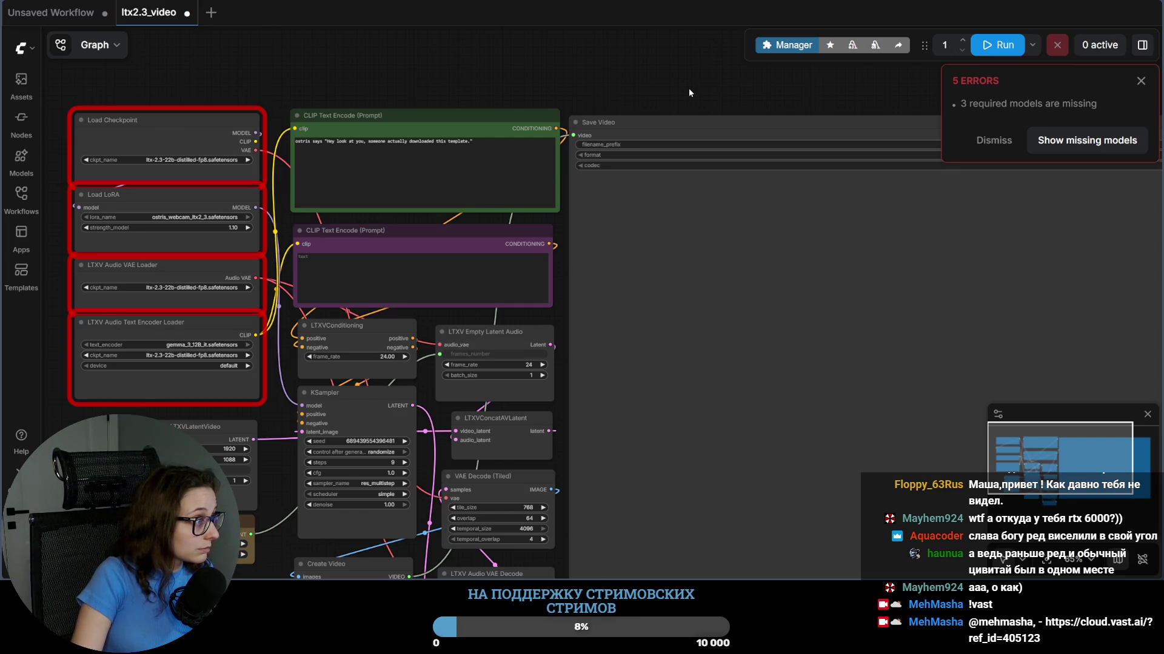
scroll(566, 178, "up", 1)
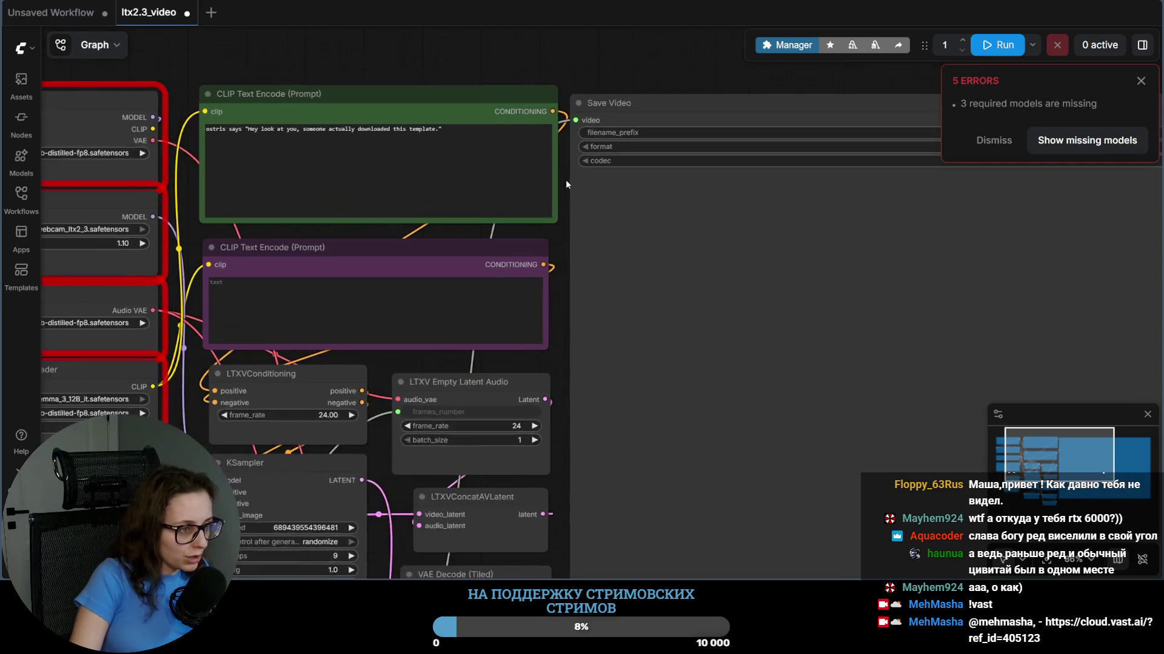
scroll(566, 179, "up", 3)
scroll(545, 228, "left", 5)
scroll(573, 196, "left", 5)
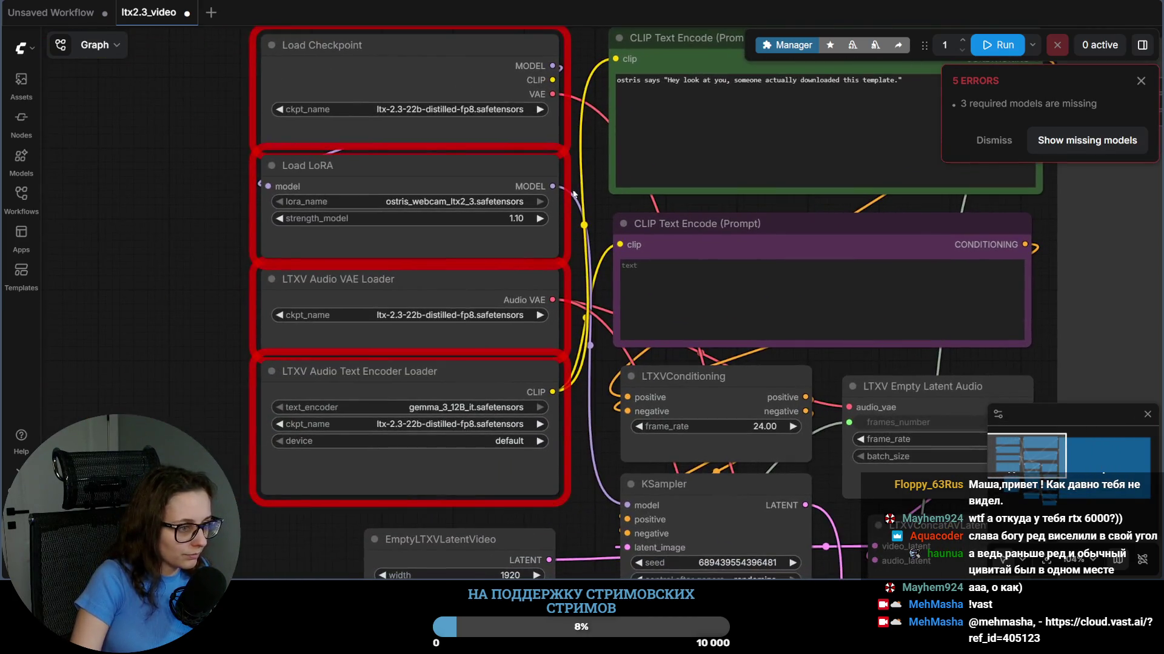
scroll(592, 182, "up", 3)
scroll(590, 355, "down", 4)
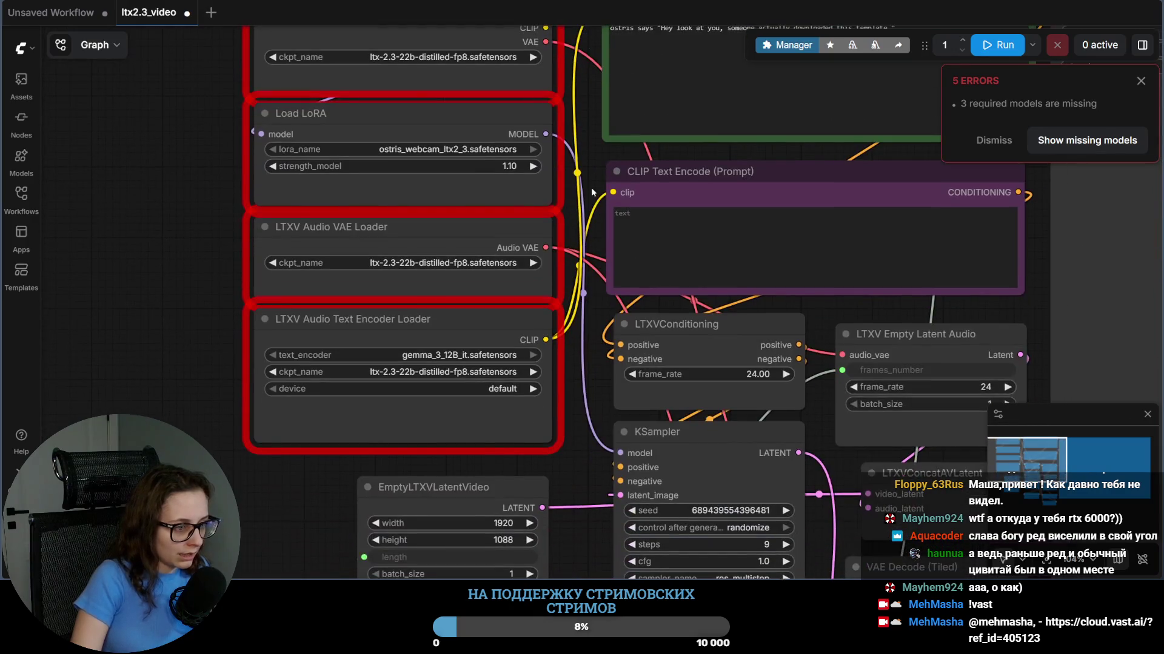
scroll(590, 355, "down", 4)
scroll(563, 227, "up", 3)
scroll(545, 164, "up", 3)
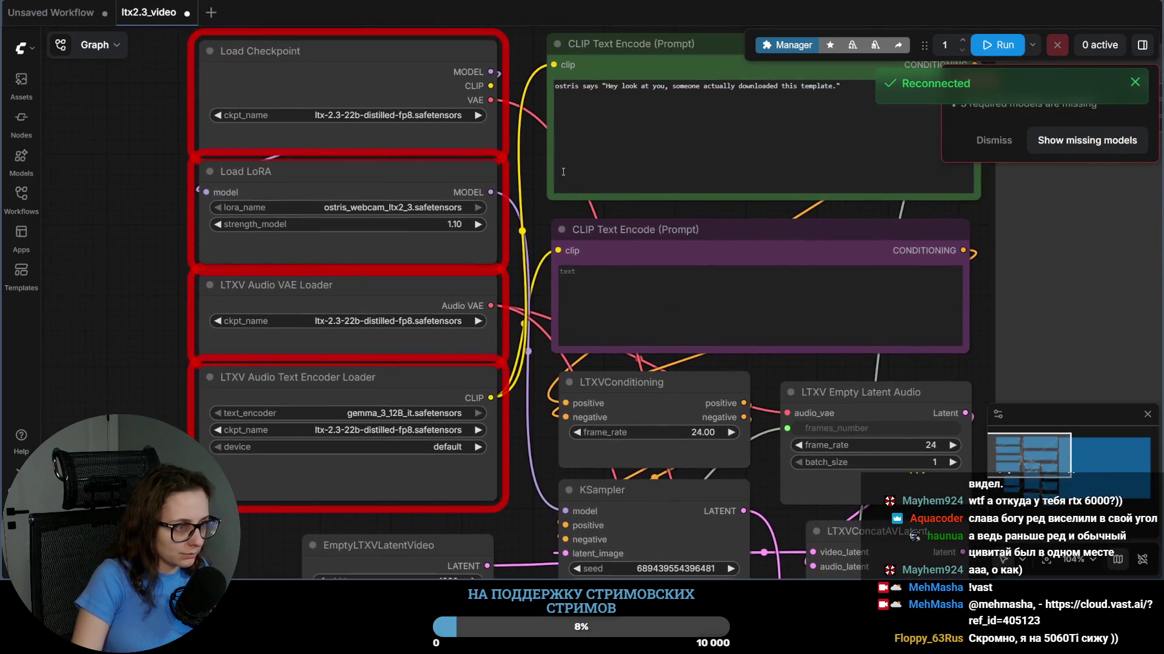
scroll(543, 146, "down", 2)
scroll(543, 145, "down", 2)
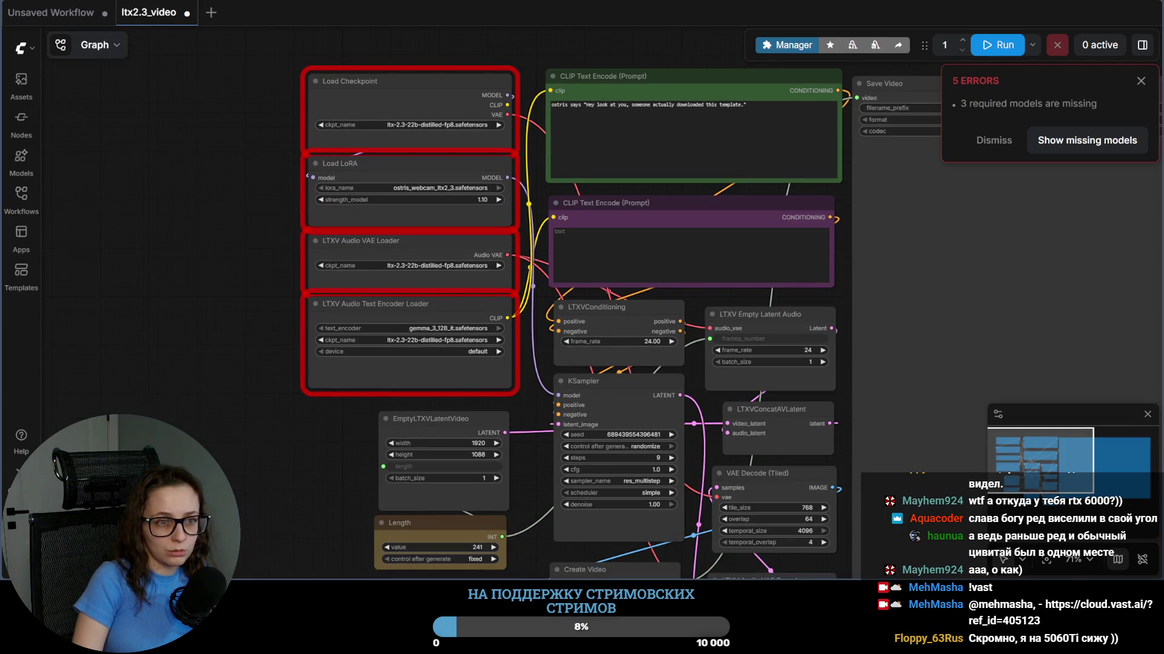
Step: Pan to the red loader nodes, glance at the masha_ltx_lora job, and return to the graph
left_click_drag(514, 51, 435, 121)
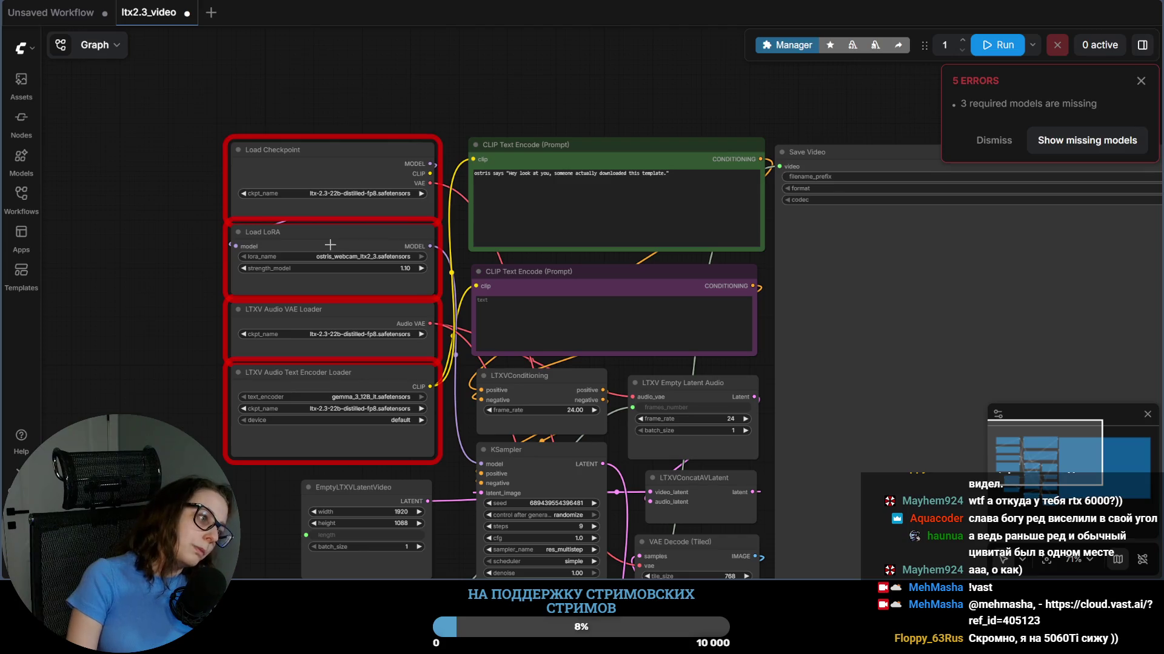
scroll(447, 122, "up", 2)
scroll(450, 130, "up", 2)
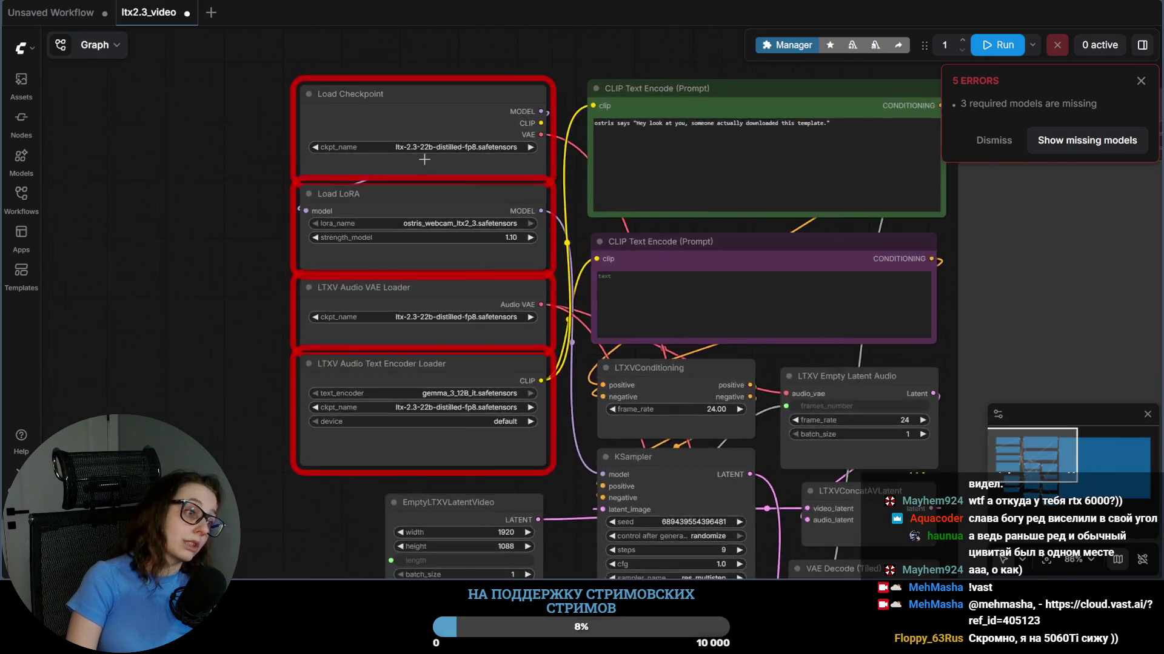
scroll(445, 146, "up", 2)
scroll(438, 168, "up", 3)
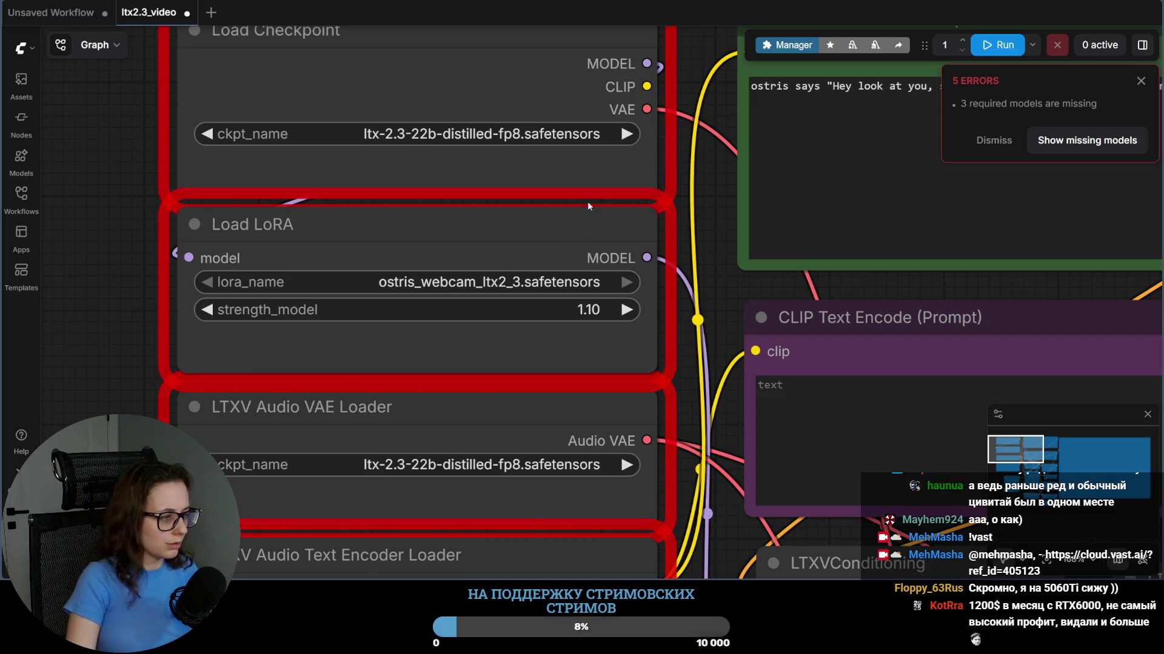
scroll(615, 142, "down", 3)
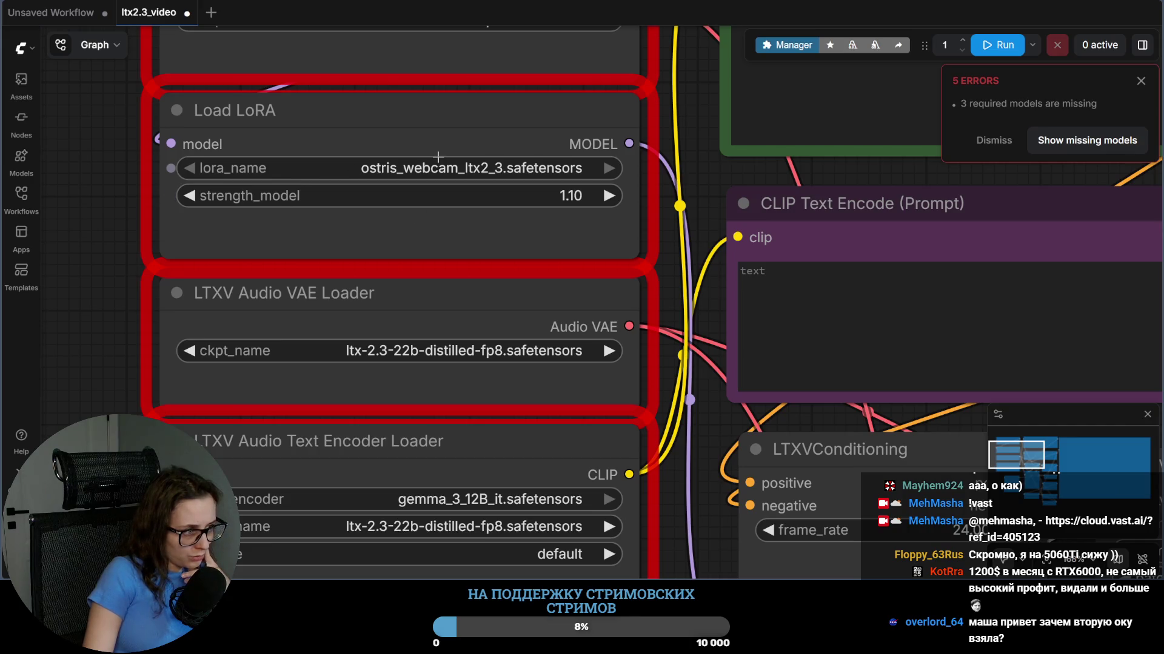
key("alt+Tab")
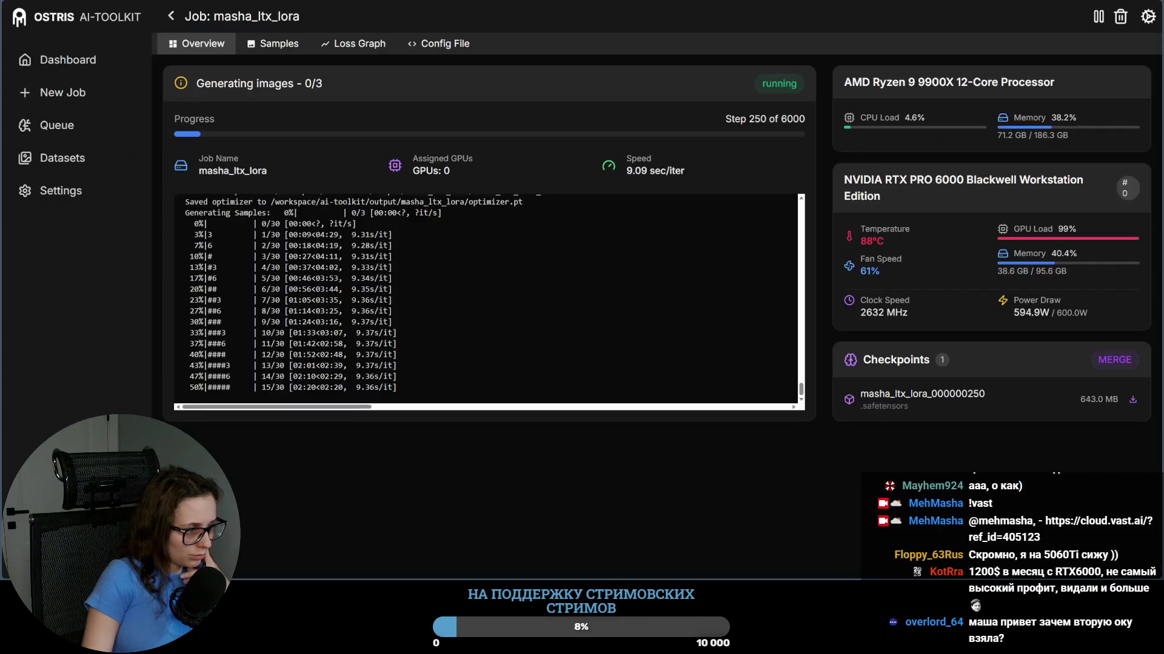
scroll(414, 343, "up", 3)
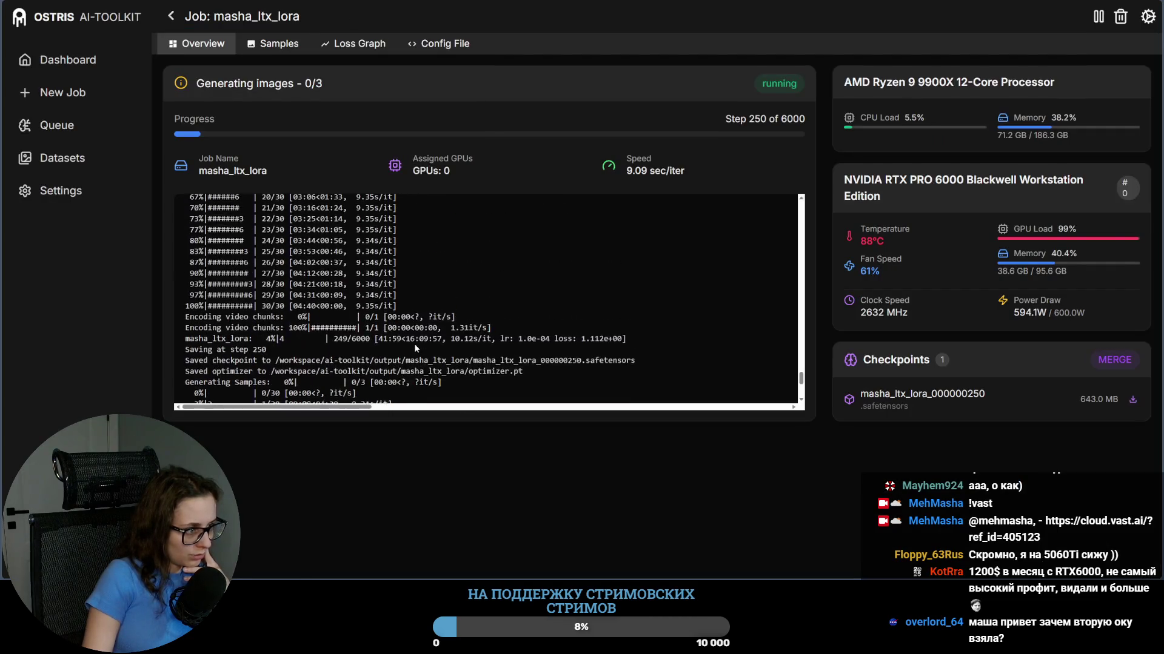
scroll(452, 365, "up", 3)
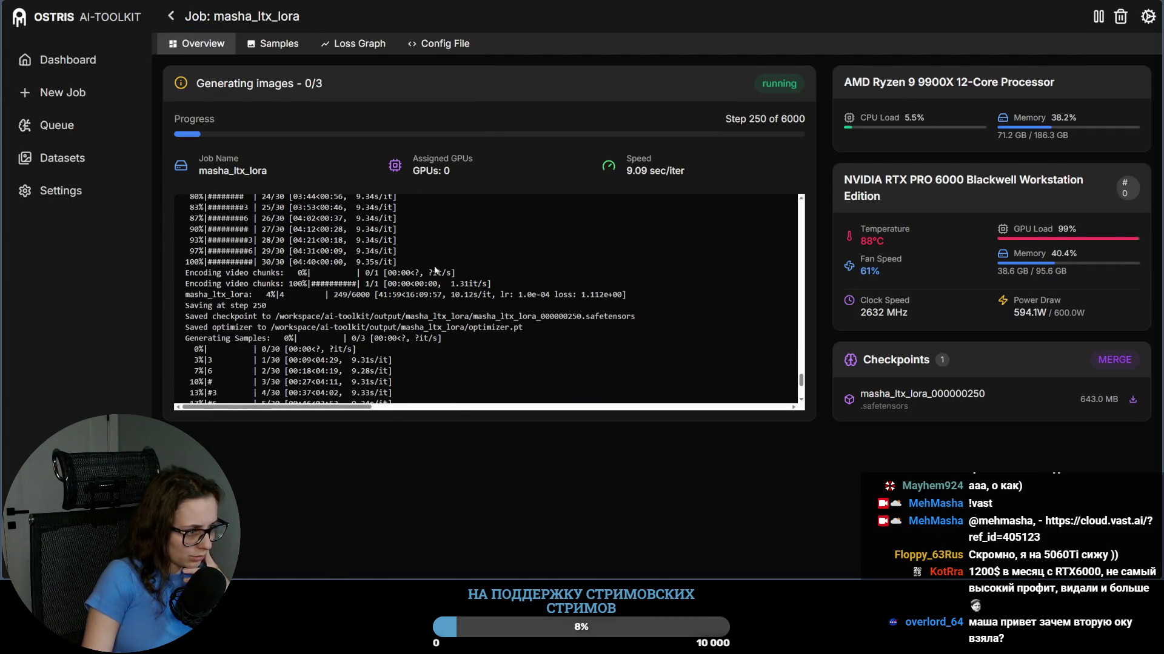
key("alt+Tab")
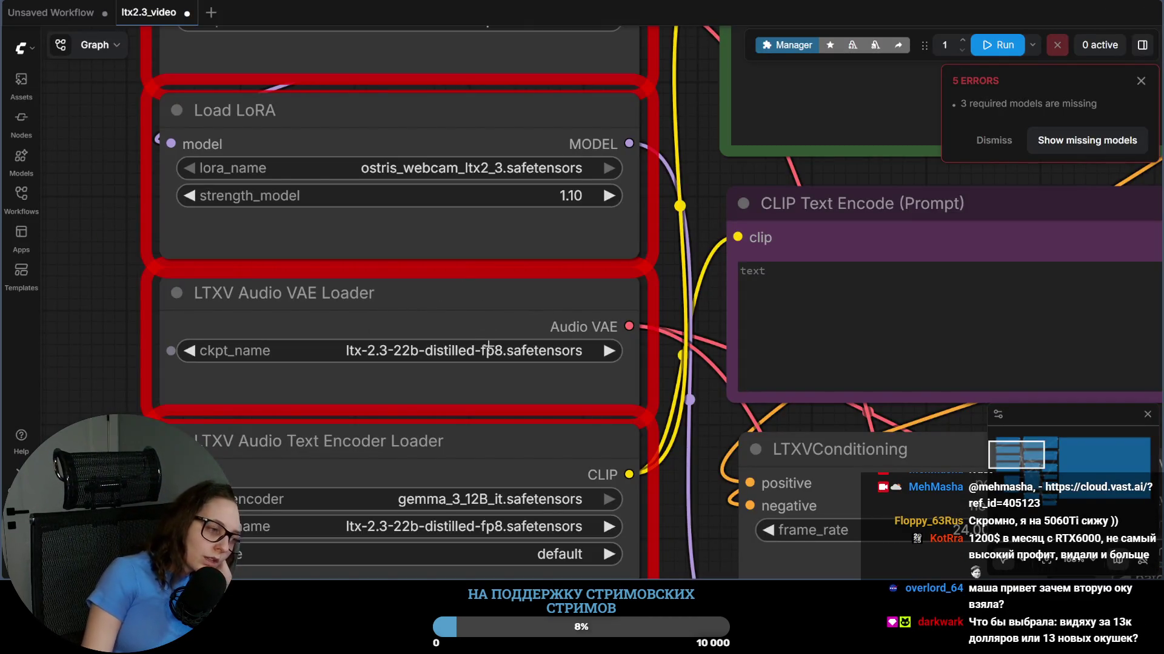
scroll(511, 309, "down", 1)
scroll(510, 329, "up", 1)
scroll(511, 328, "down", 2)
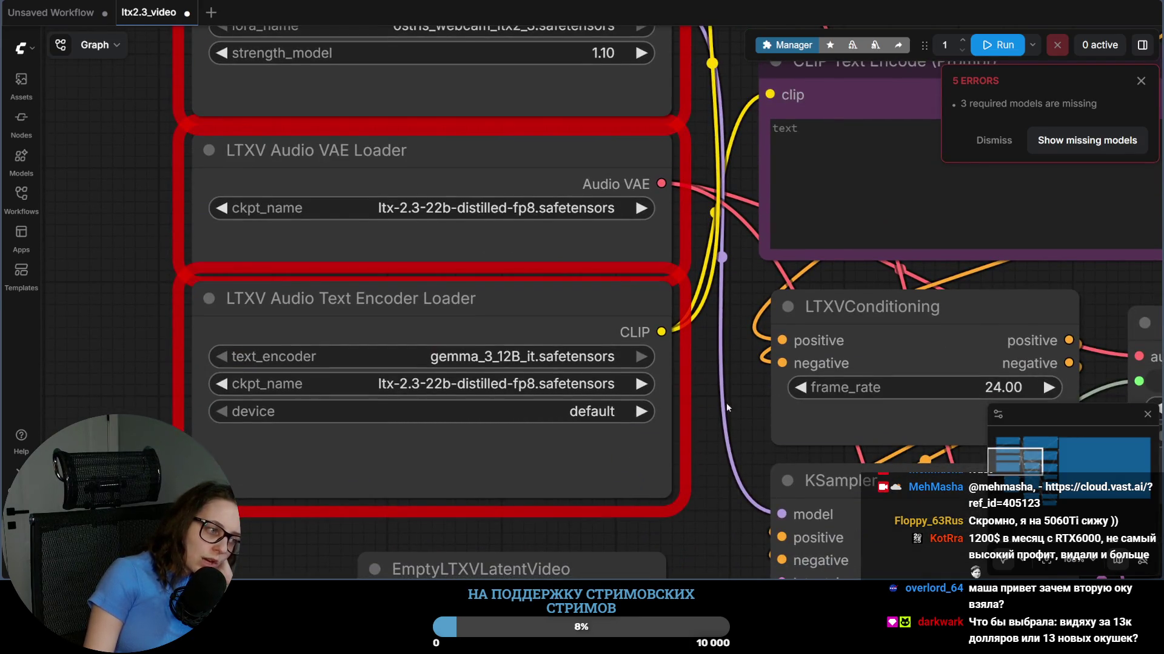
Step: Pan across the graph to view the KSampler, Length, loader and prompt nodes
left_click_drag(727, 406, 733, 314)
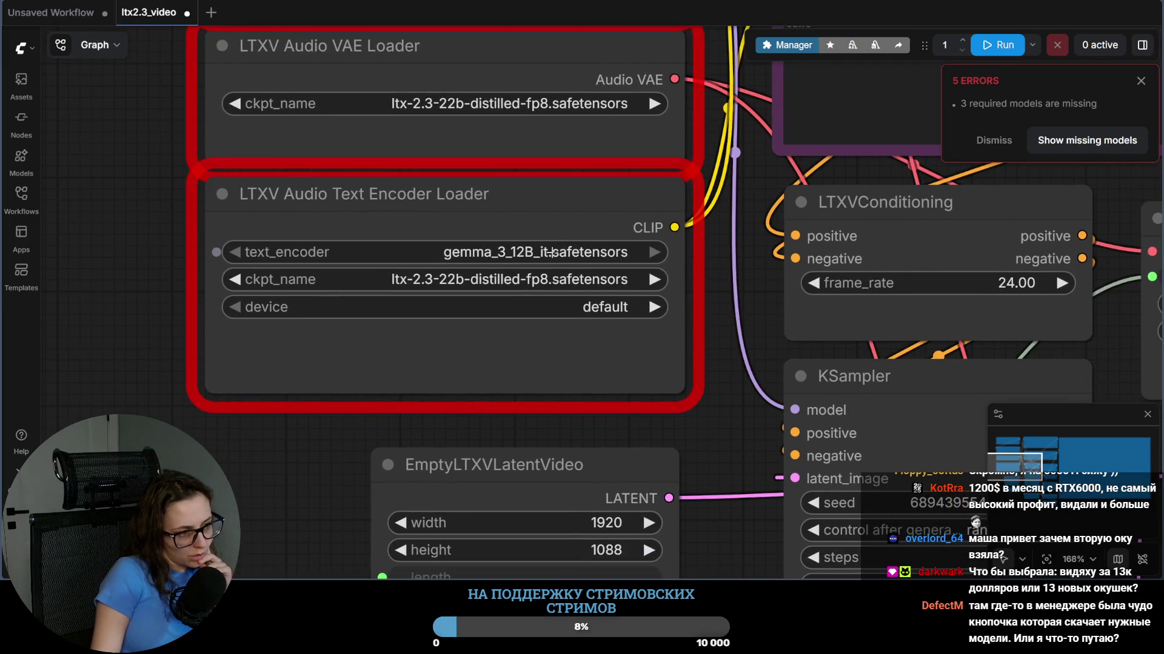
left_click_drag(727, 500, 660, 220)
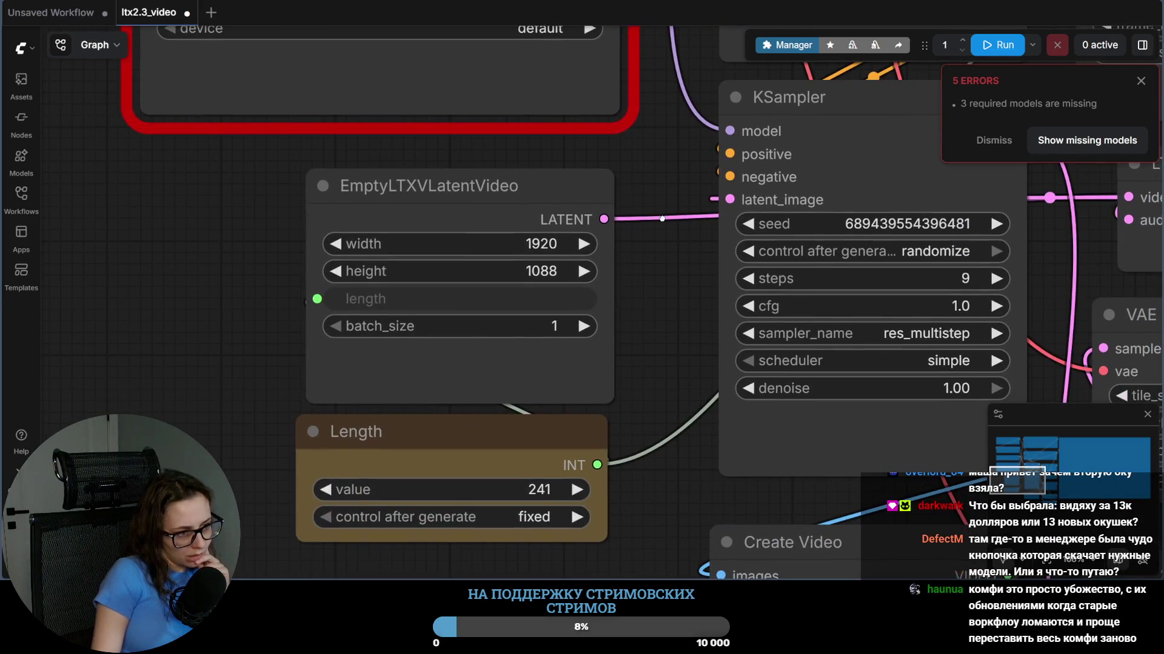
scroll(663, 219, "up", 3)
scroll(643, 218, "down", 1)
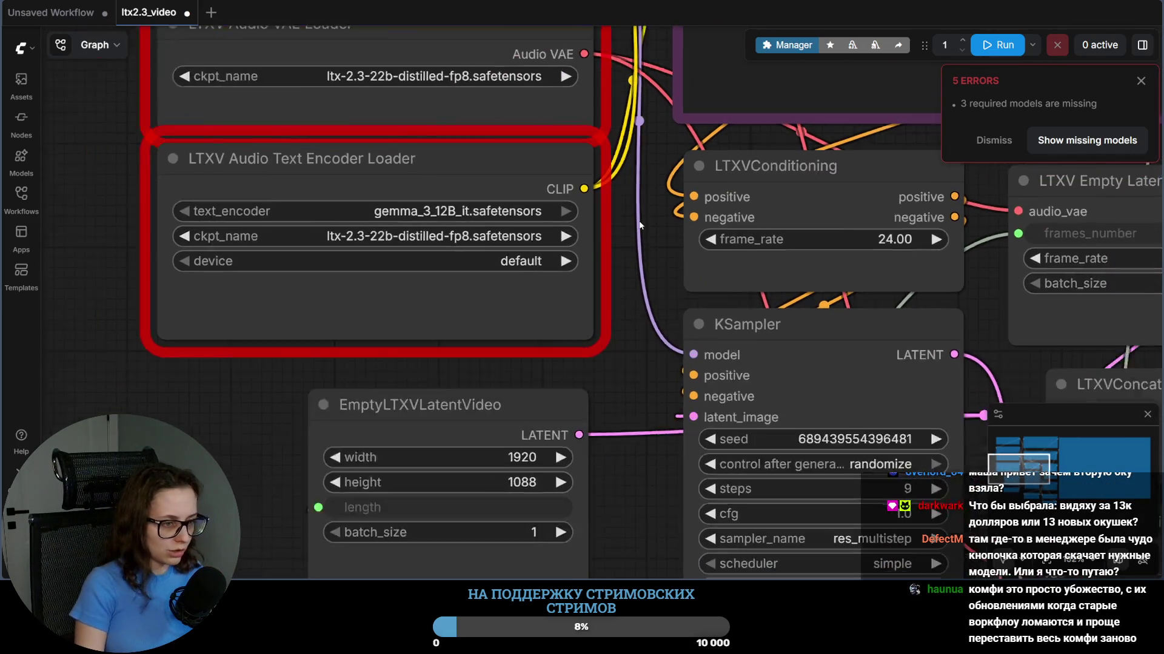
scroll(640, 226, "down", 4)
left_click_drag(639, 226, 416, 419)
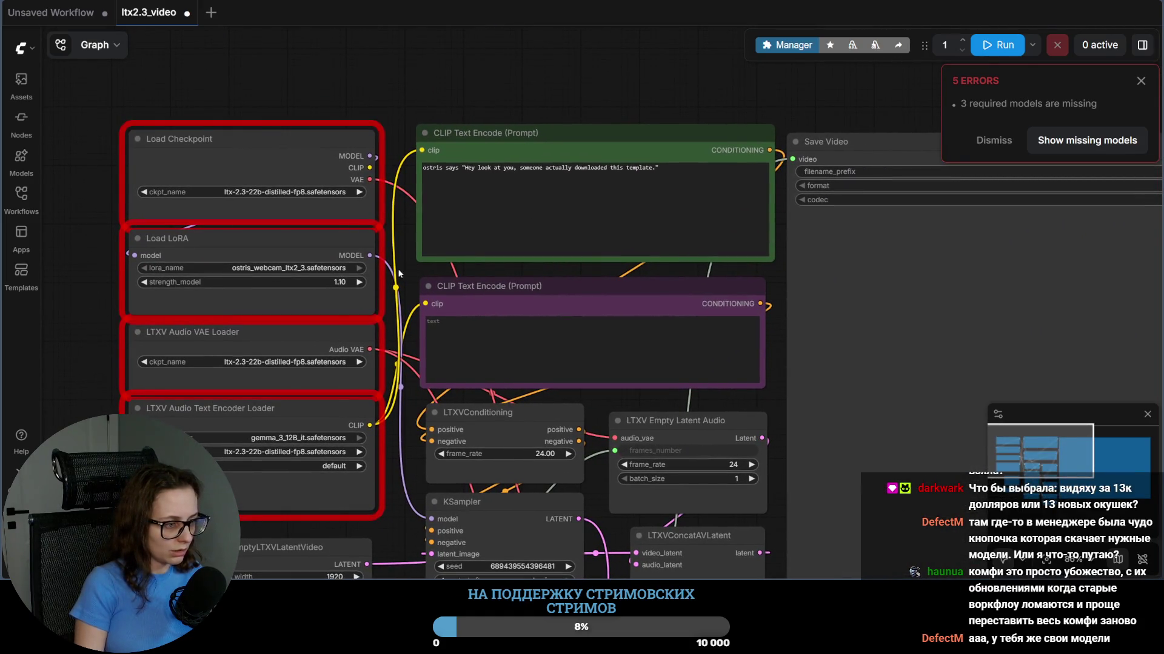
scroll(401, 246, "down", 1)
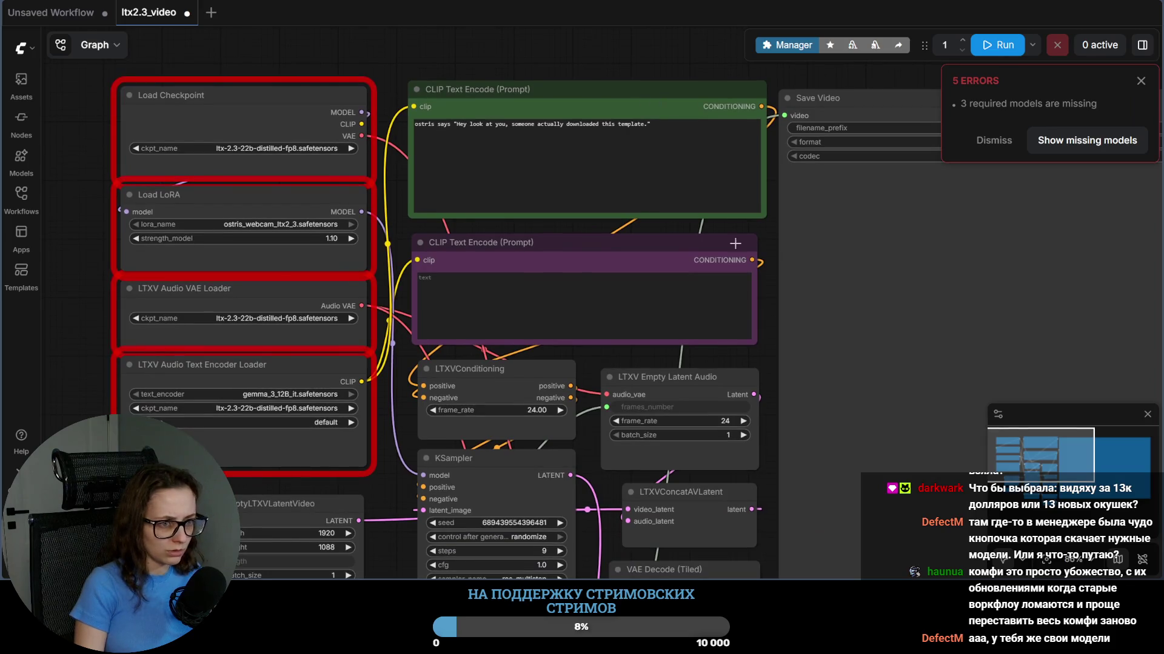
scroll(761, 244, "down", 3)
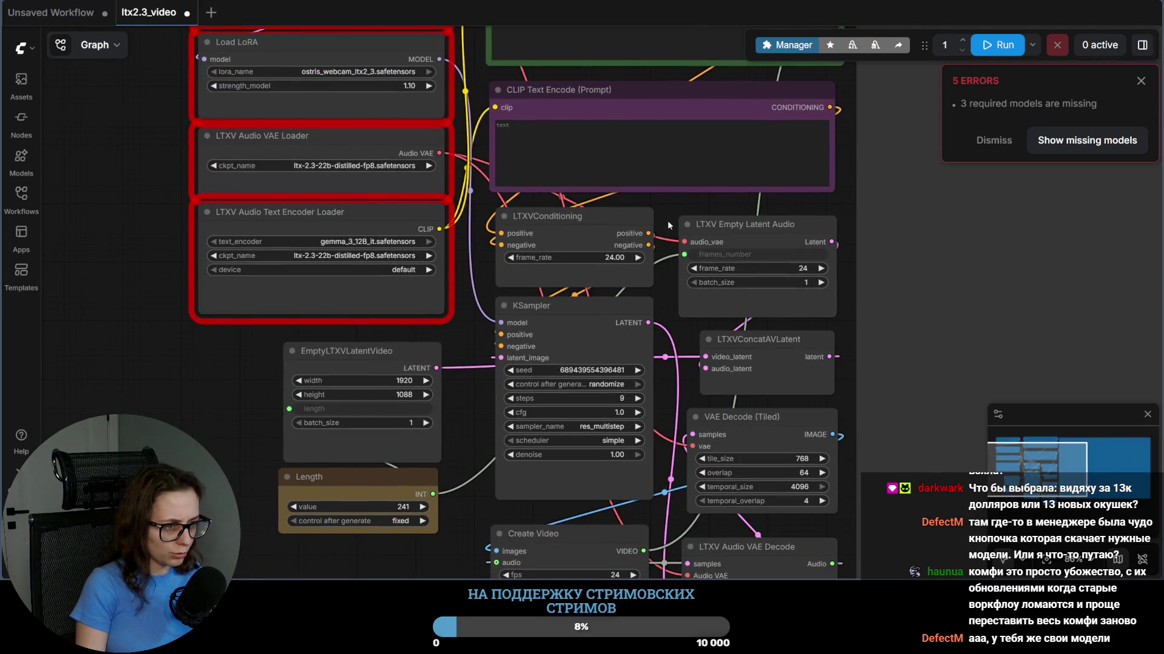
scroll(667, 220, "down", 2)
scroll(524, 281, "up", 3)
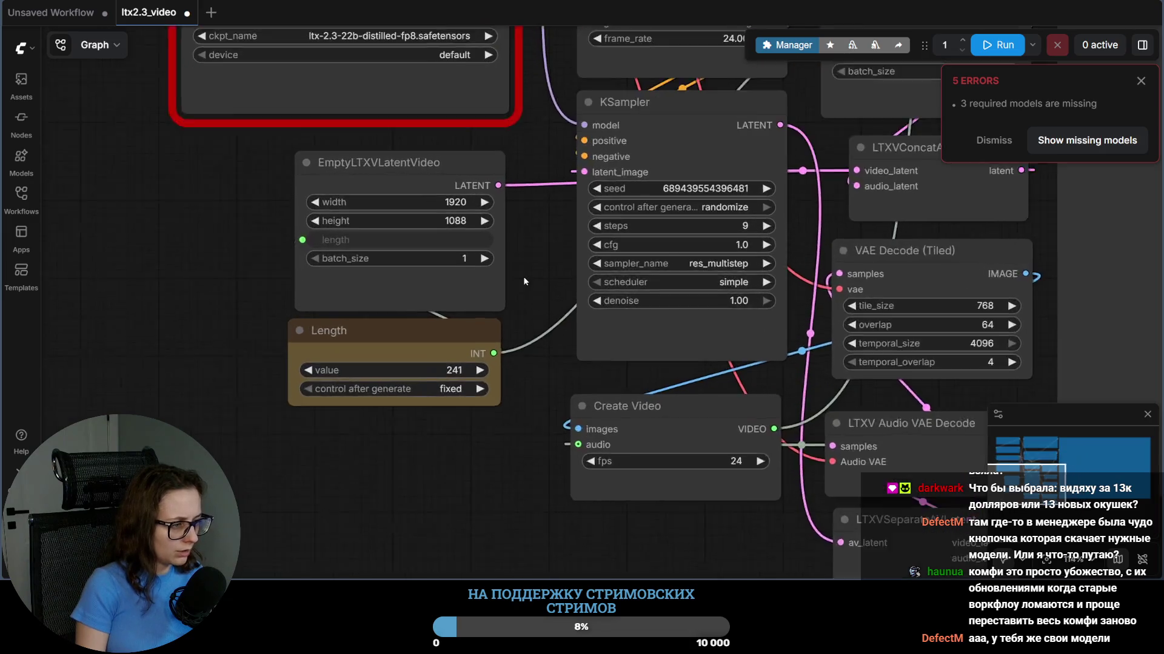
scroll(524, 282, "up", 2)
scroll(522, 273, "down", 2)
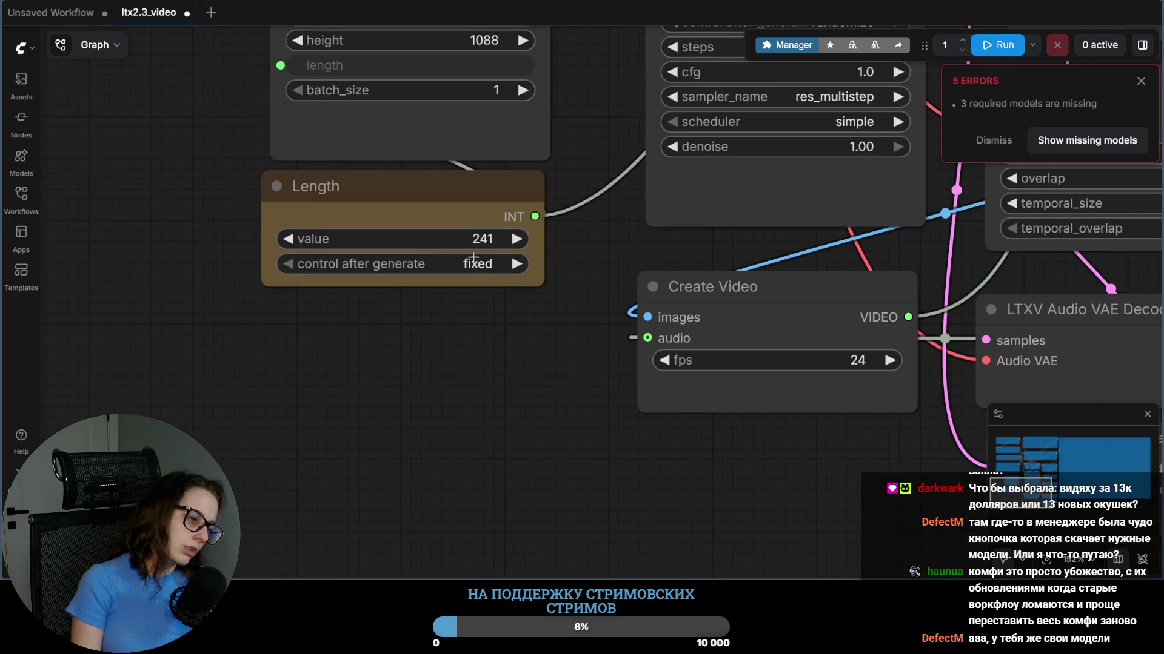
Step: Change the Length node value from 241 to 121 and pan toward the decode nodes
left_click(483, 238)
left_click(510, 234)
key("BackSpace")
key("BackSpace")
type("1211")
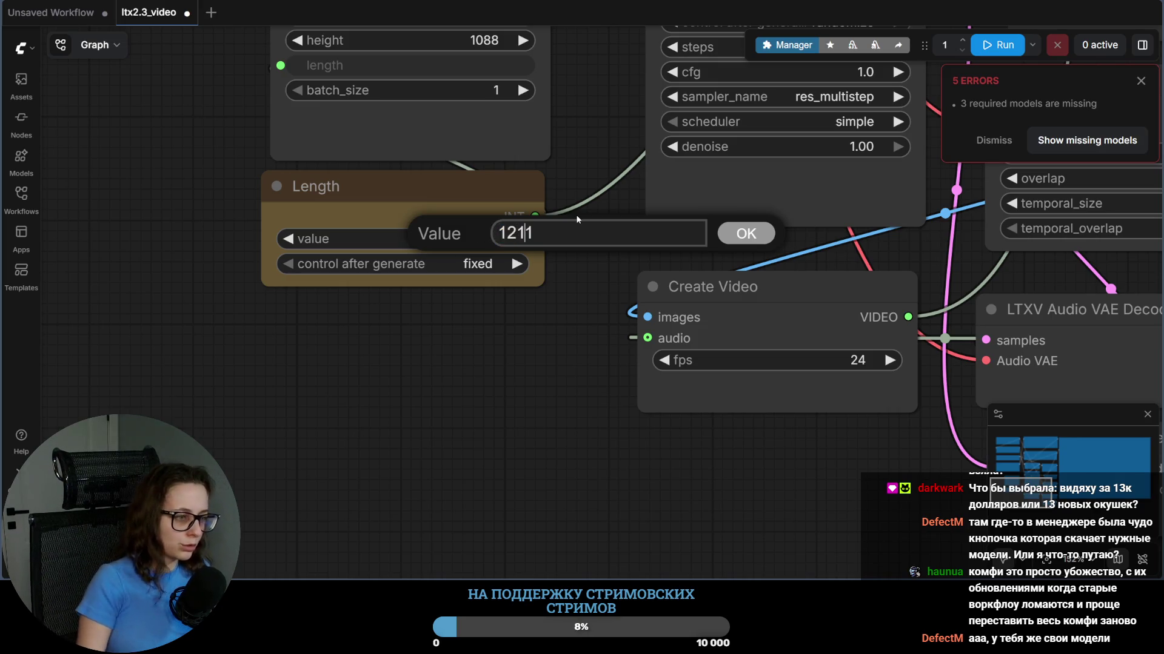
key("Delete")
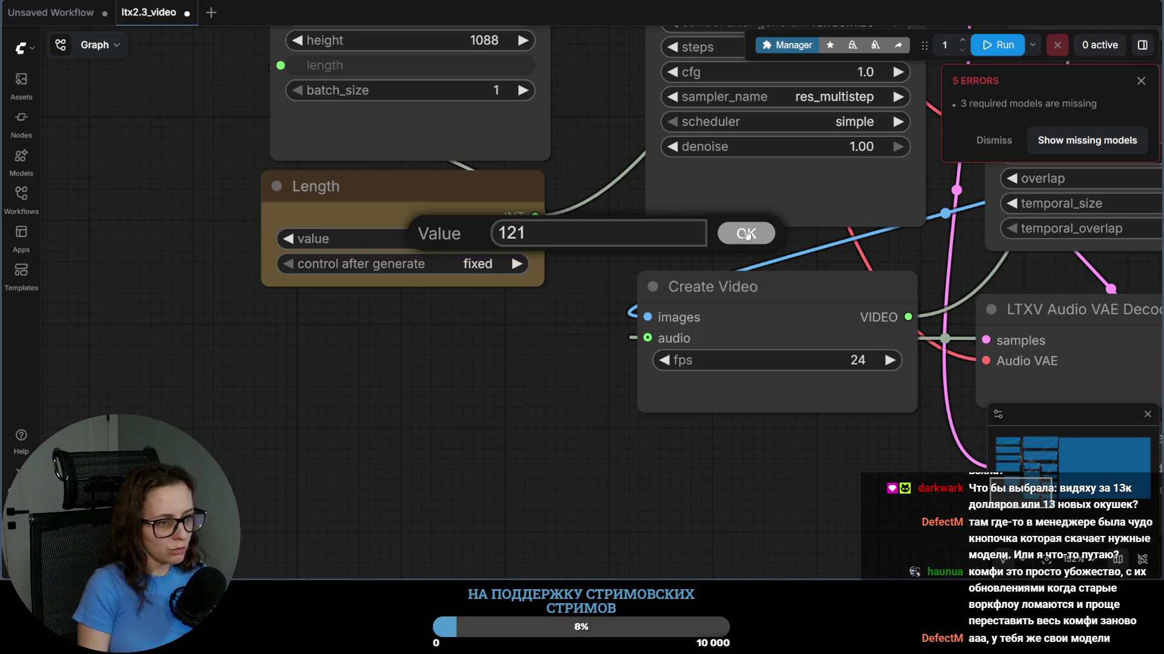
left_click(746, 234)
scroll(554, 346, "right", 5)
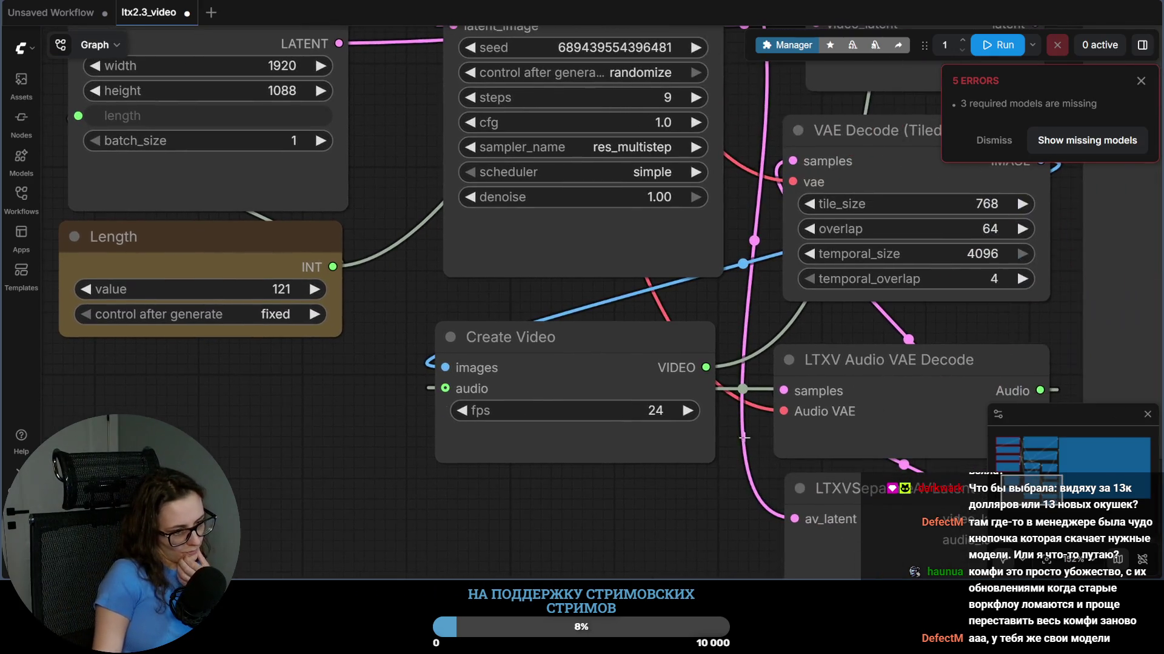
scroll(622, 307, "up", 5)
scroll(281, 205, "up", 1)
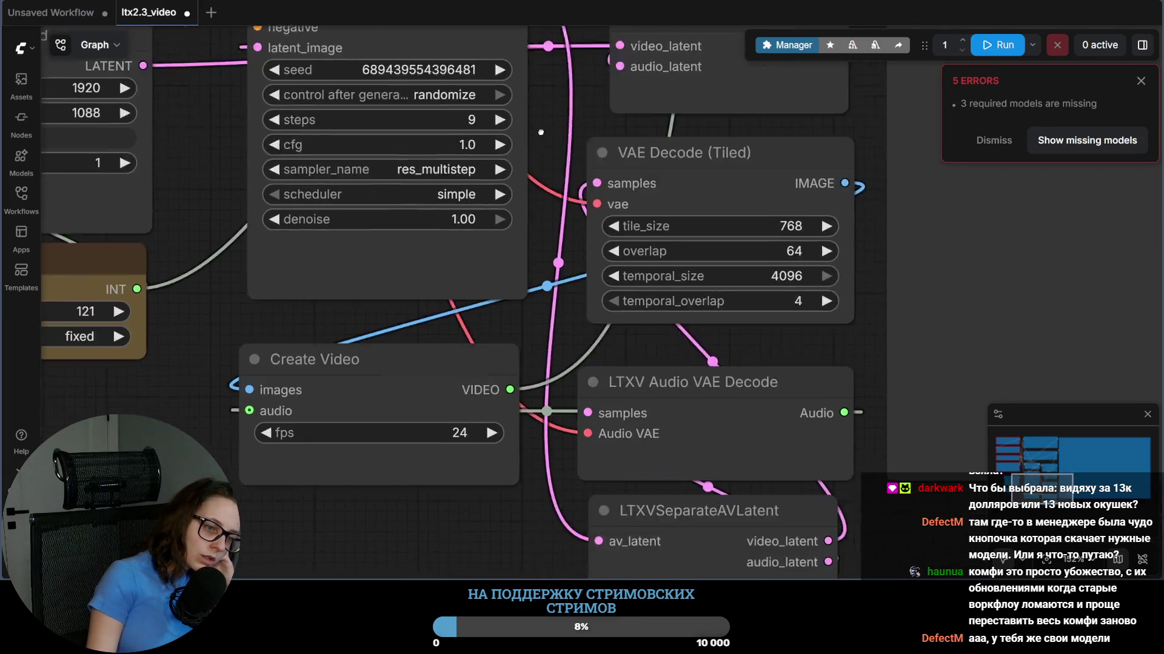
mouse_move(620, 323)
left_mouse_down()
mouse_move(512, 86)
mouse_move(567, 426)
left_mouse_up()
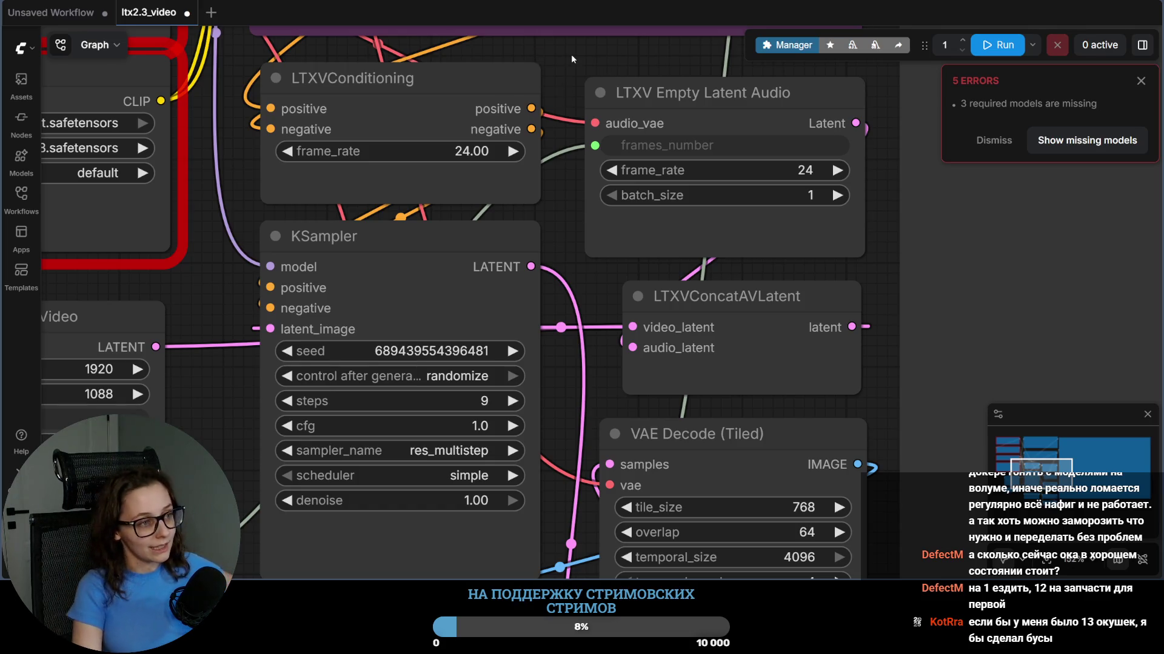
Step: Pan to the red-outlined loader nodes and show the missing models from the error popup
left_click_drag(570, 54, 829, 264)
scroll(830, 263, "down", 2)
scroll(816, 275, "down", 2)
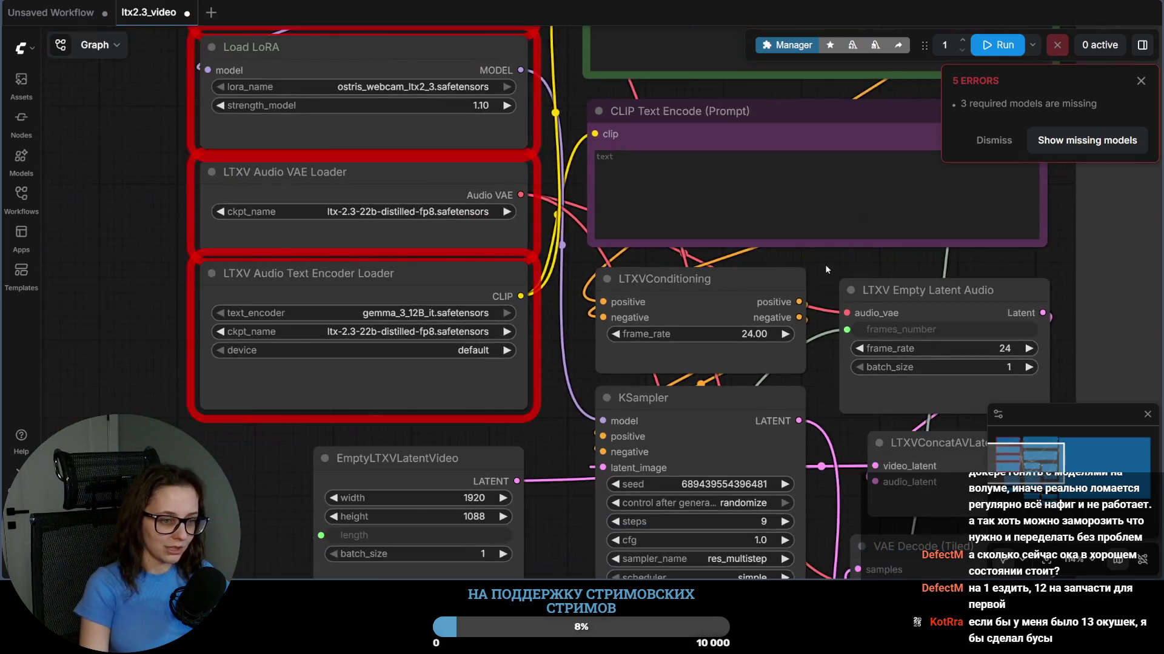
scroll(825, 265, "down", 1)
left_click_drag(827, 267, 637, 305)
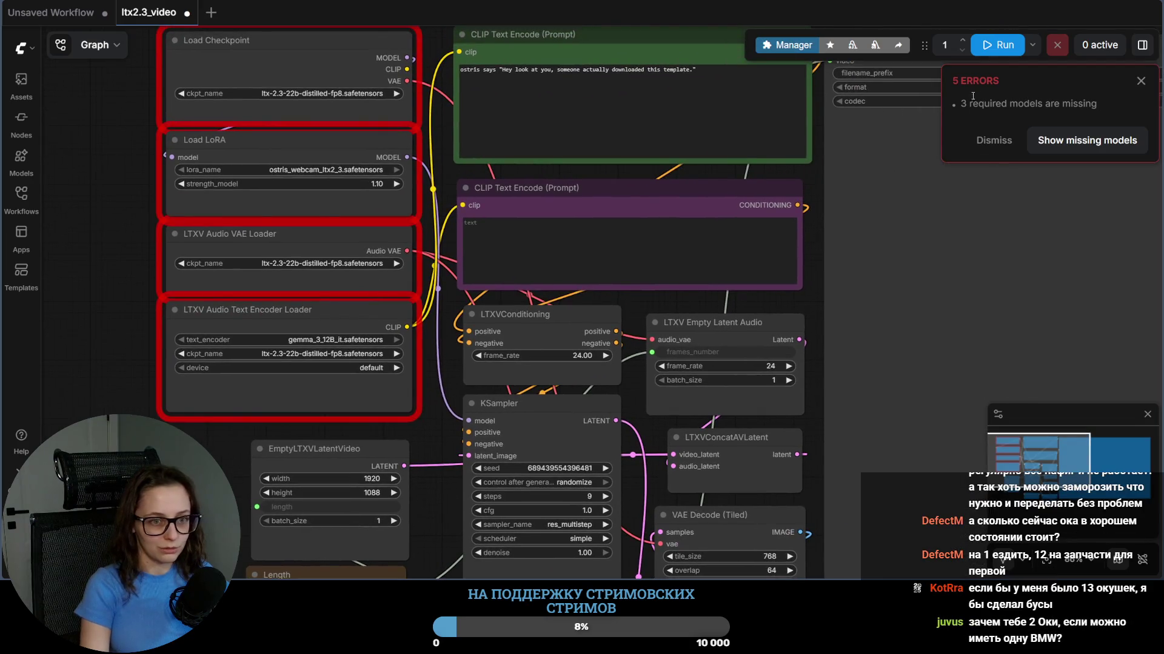
left_click(1094, 144)
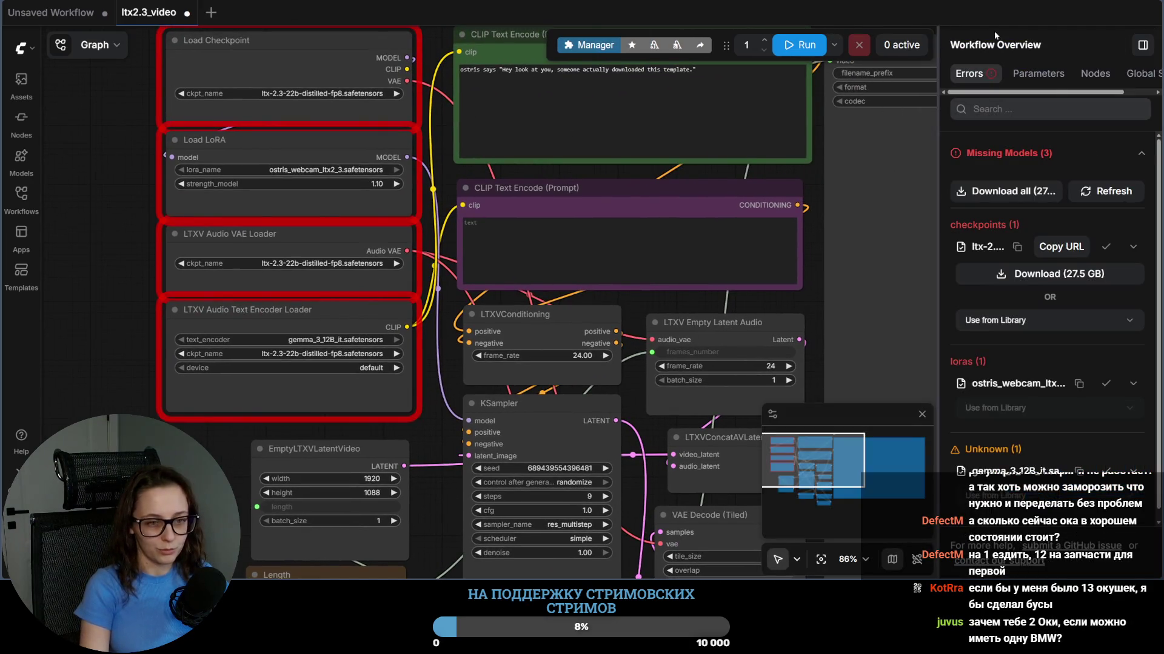
Step: Widen the missing-models overview (checkpoint, LoRA, text encoder) and bring up ComfyUI Manager
left_click_drag(939, 167, 724, 167)
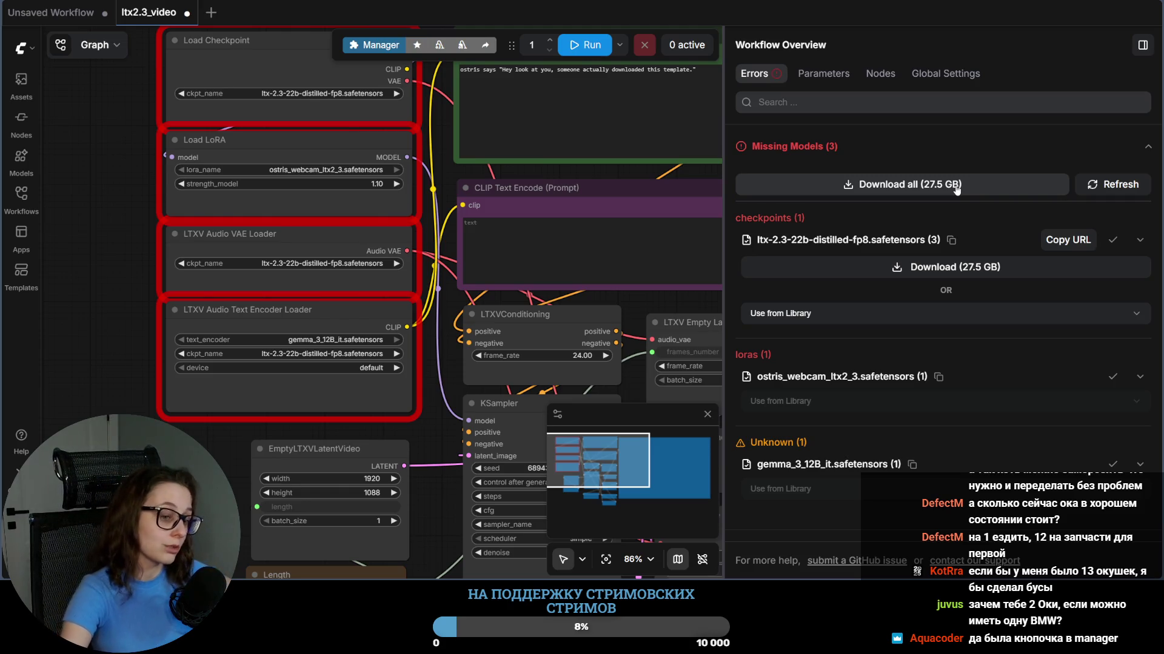
left_click(375, 45)
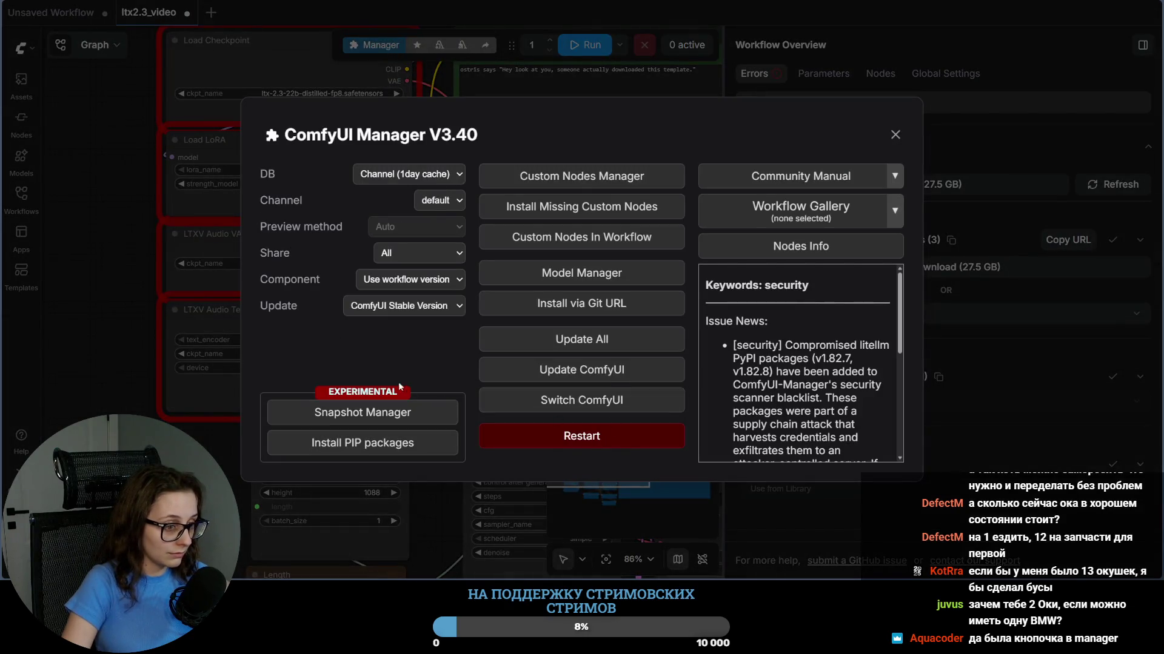
scroll(807, 397, "down", 3)
scroll(807, 397, "down", 1)
scroll(807, 397, "up", 5)
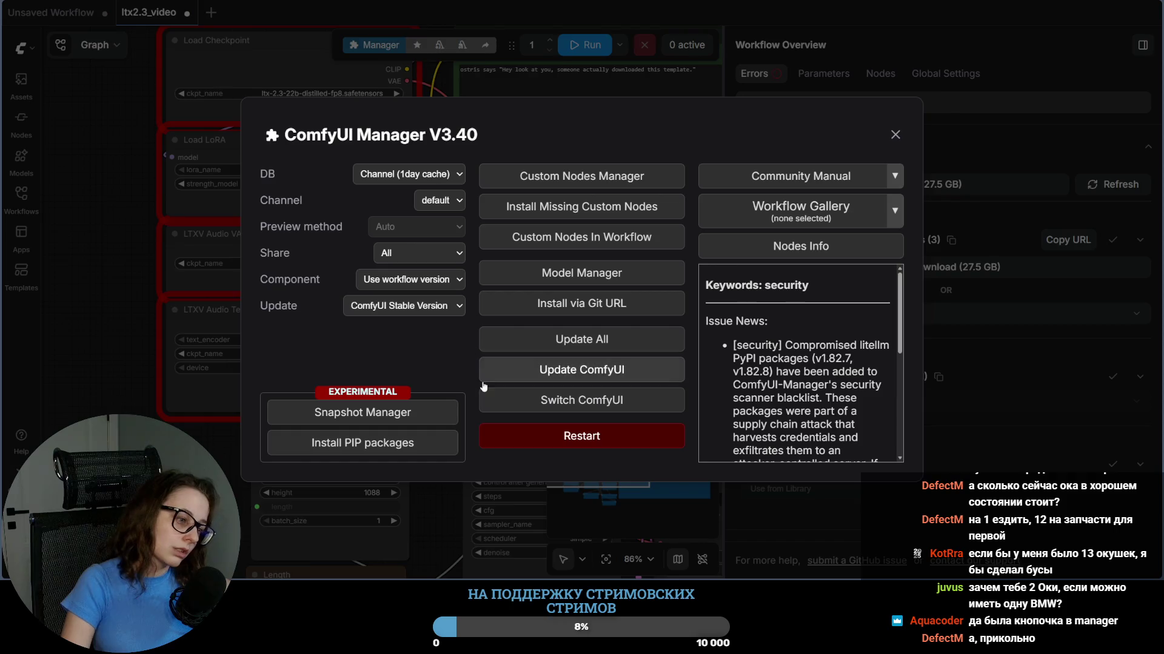
Step: Search the Model Manager catalogue for 'ltx' models and close it back to the Manager page
left_click(609, 273)
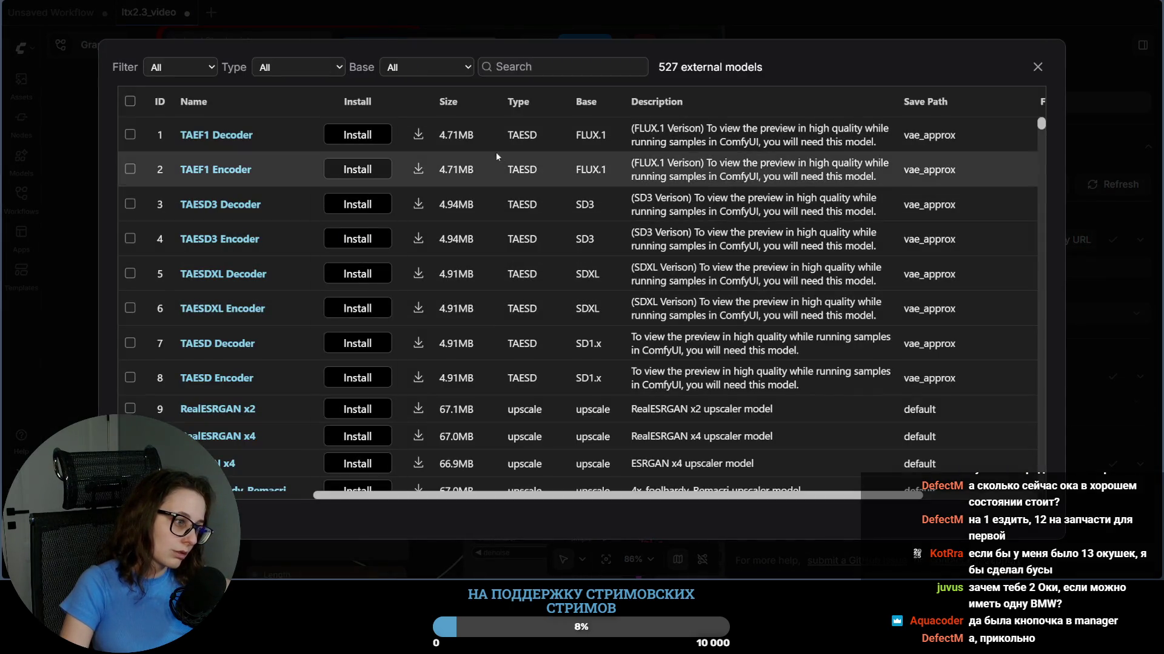
left_click(419, 135)
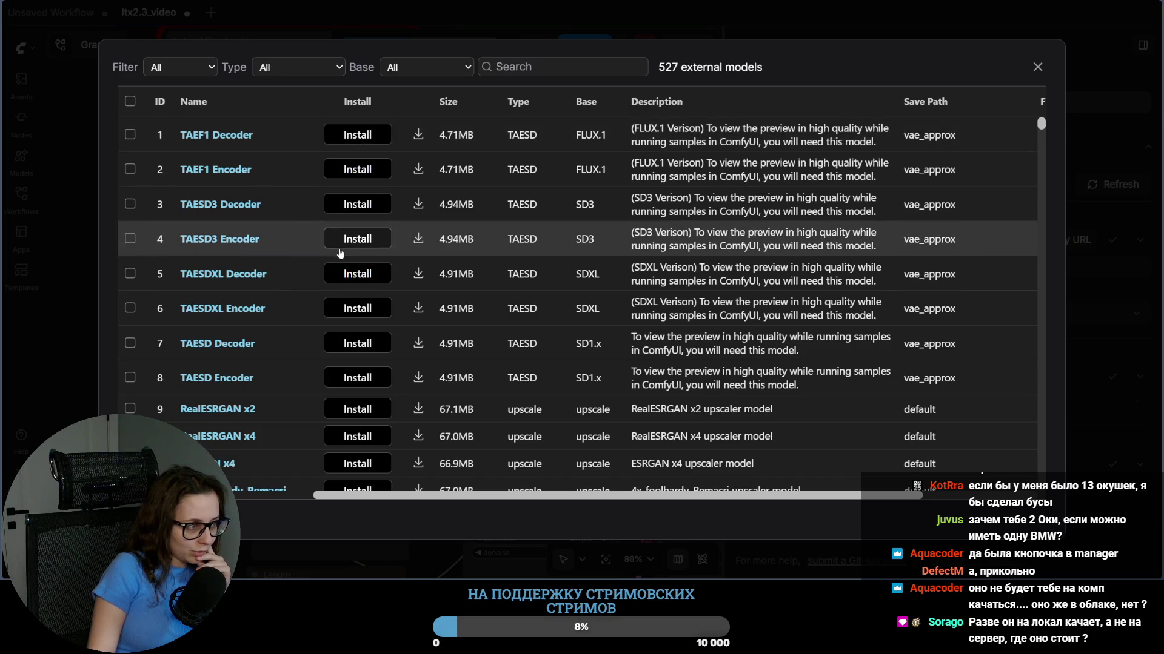
left_click(1037, 67)
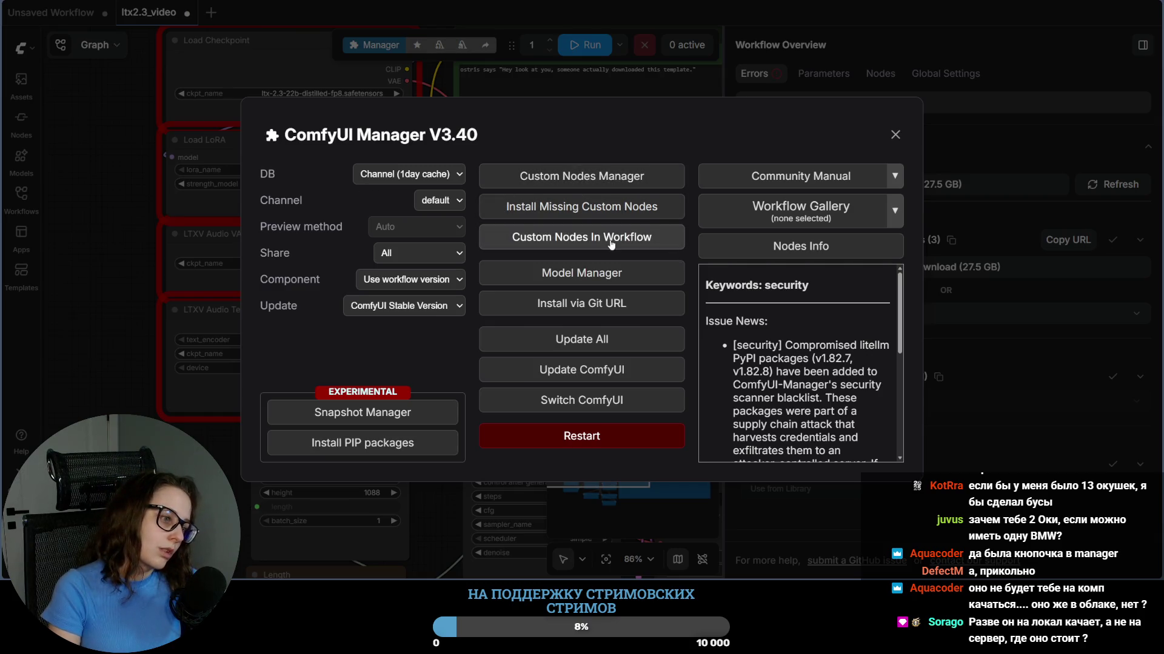
left_click(592, 278)
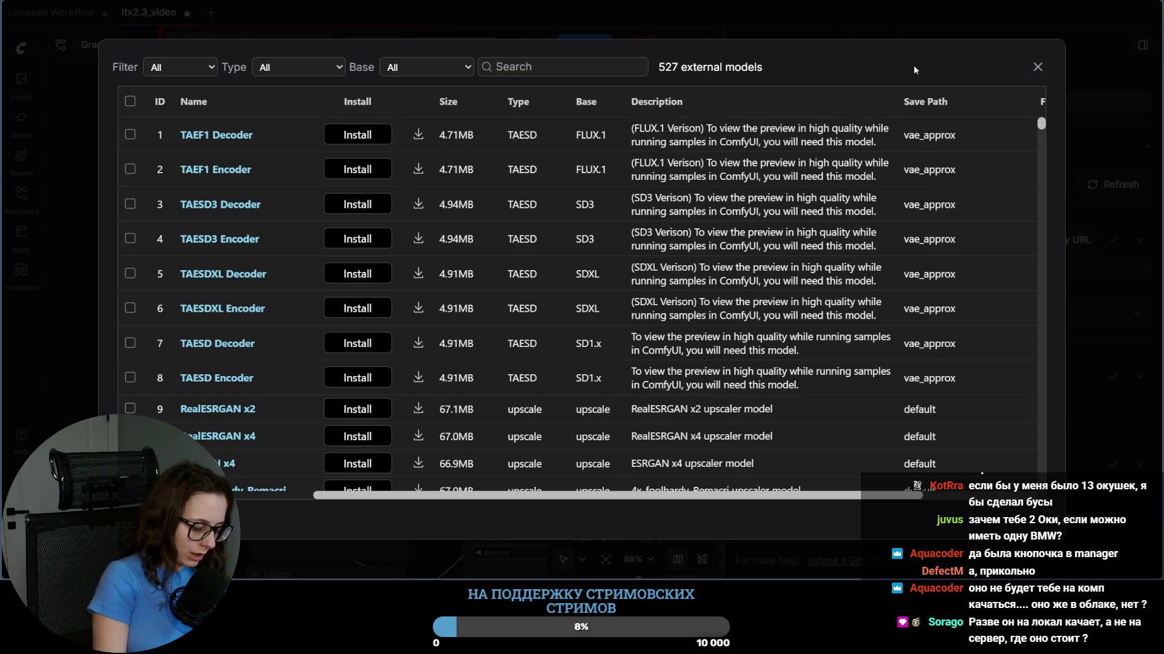
type("ltx")
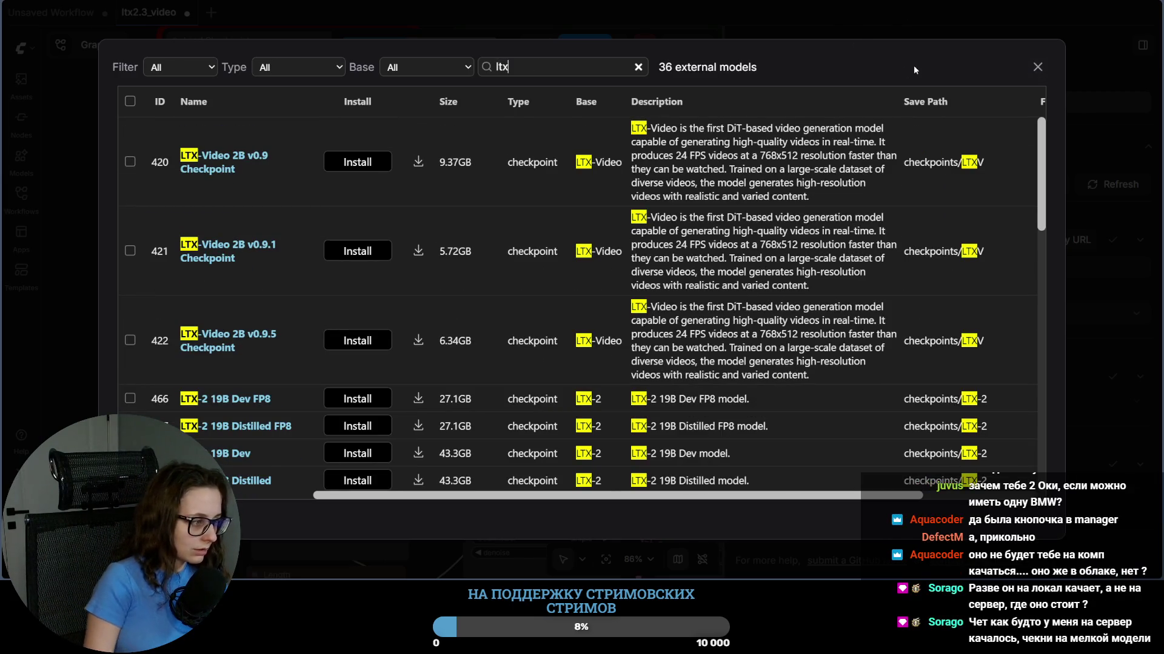
scroll(297, 350, "down", 2)
scroll(298, 350, "down", 1)
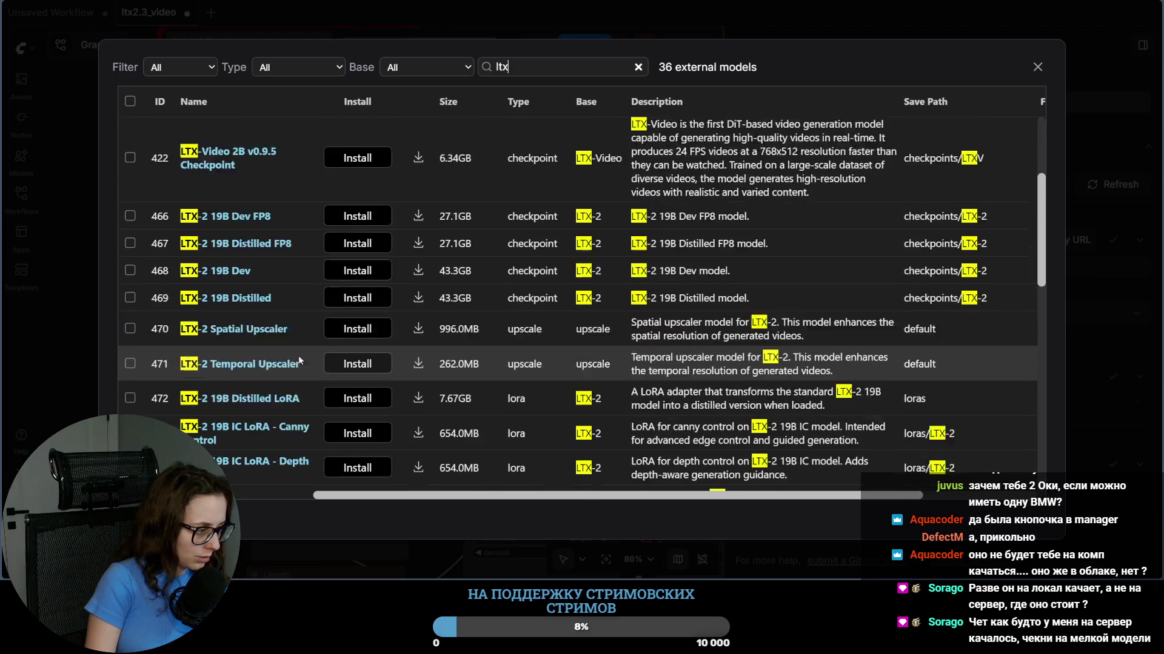
scroll(298, 355, "down", 1)
scroll(300, 359, "down", 2)
scroll(303, 362, "down", 2)
scroll(303, 362, "down", 3)
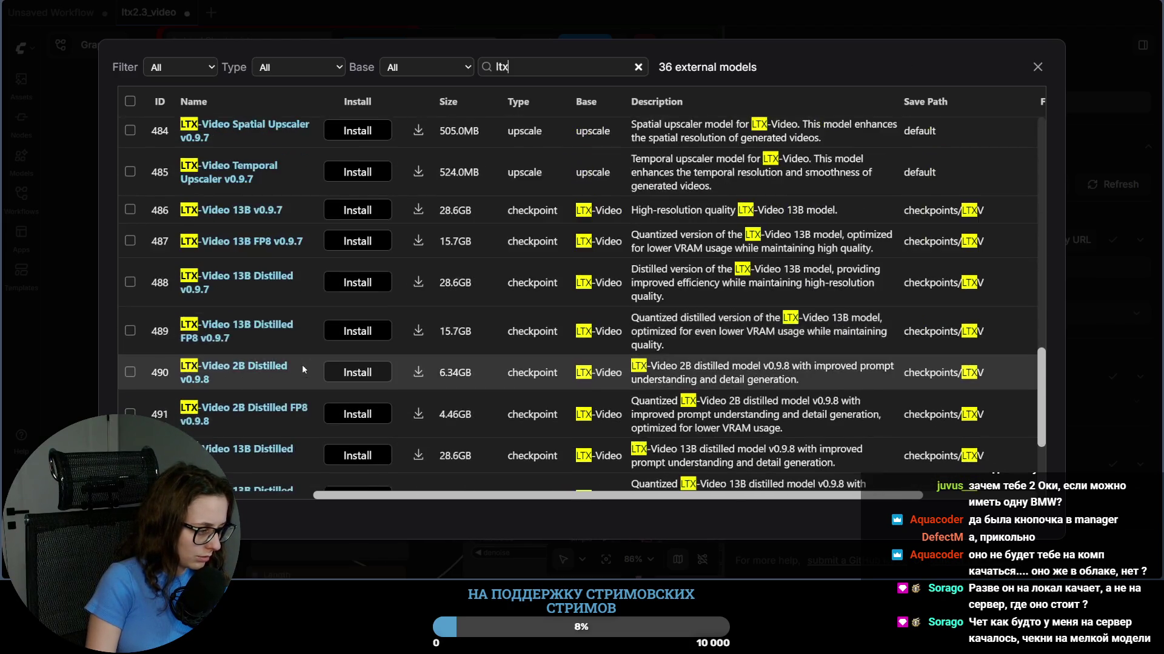
scroll(302, 364, "down", 3)
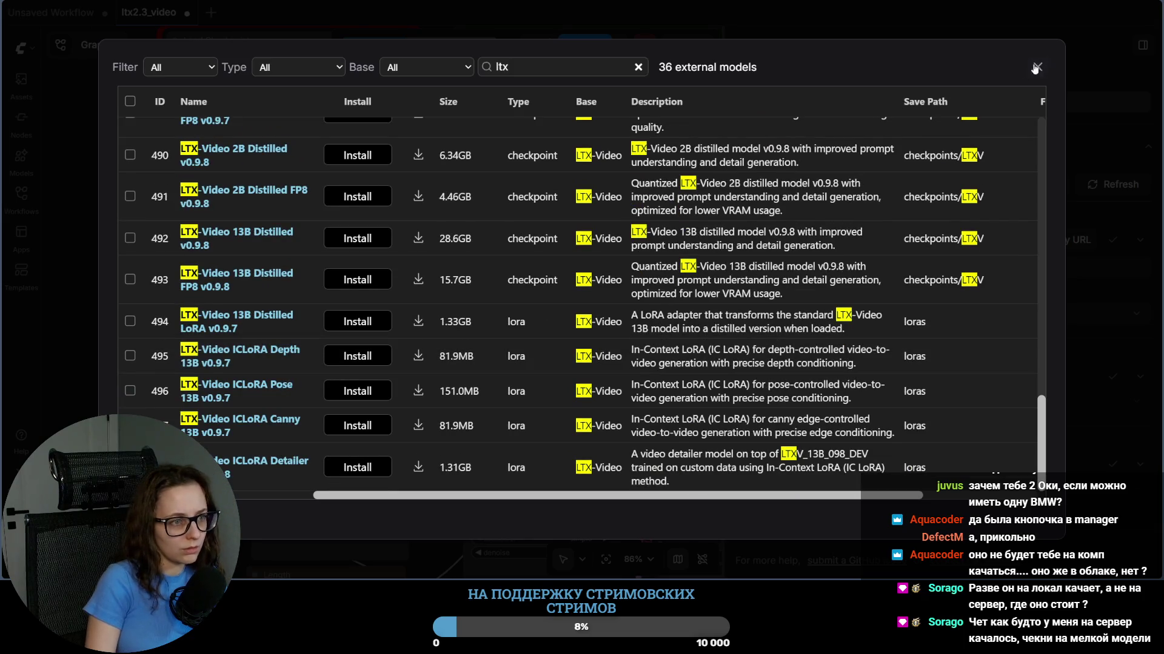
left_click(1037, 66)
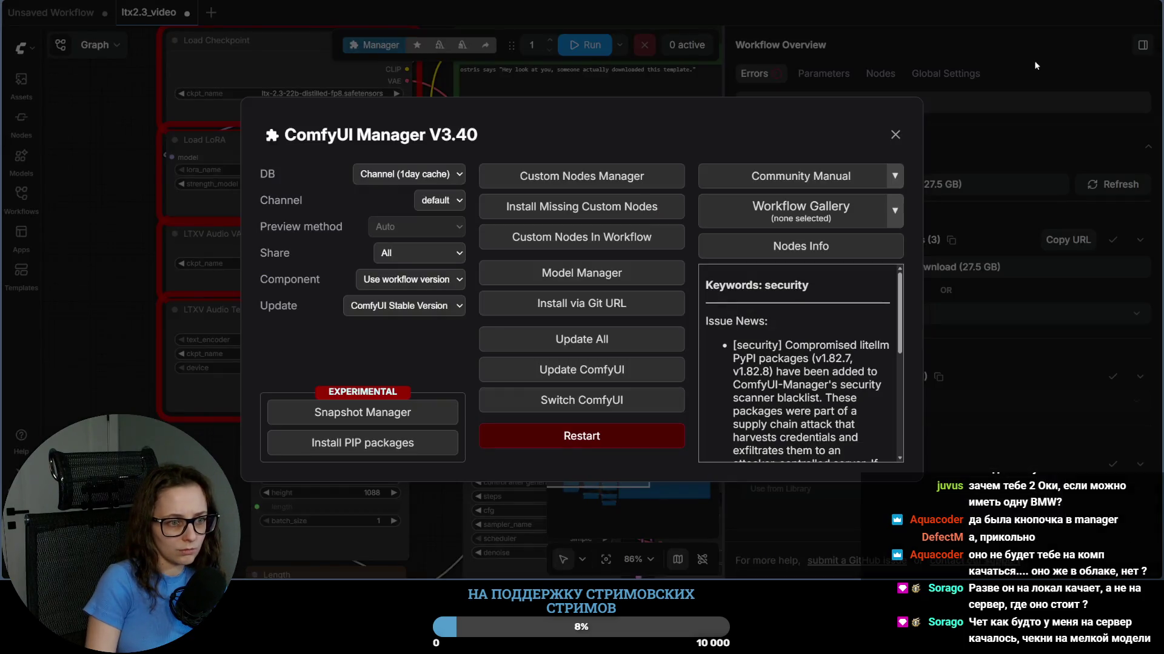
Step: Confirm Install Missing Custom Nodes is empty, check Model Manager again and close the Manager
left_click(608, 206)
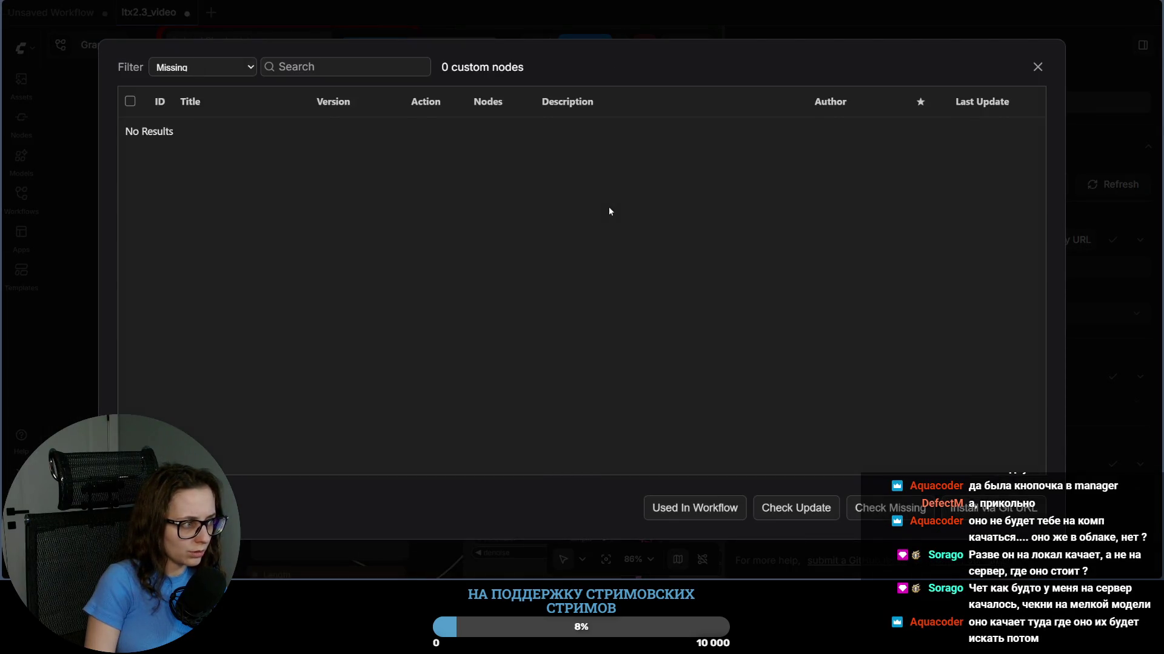
left_click(1037, 68)
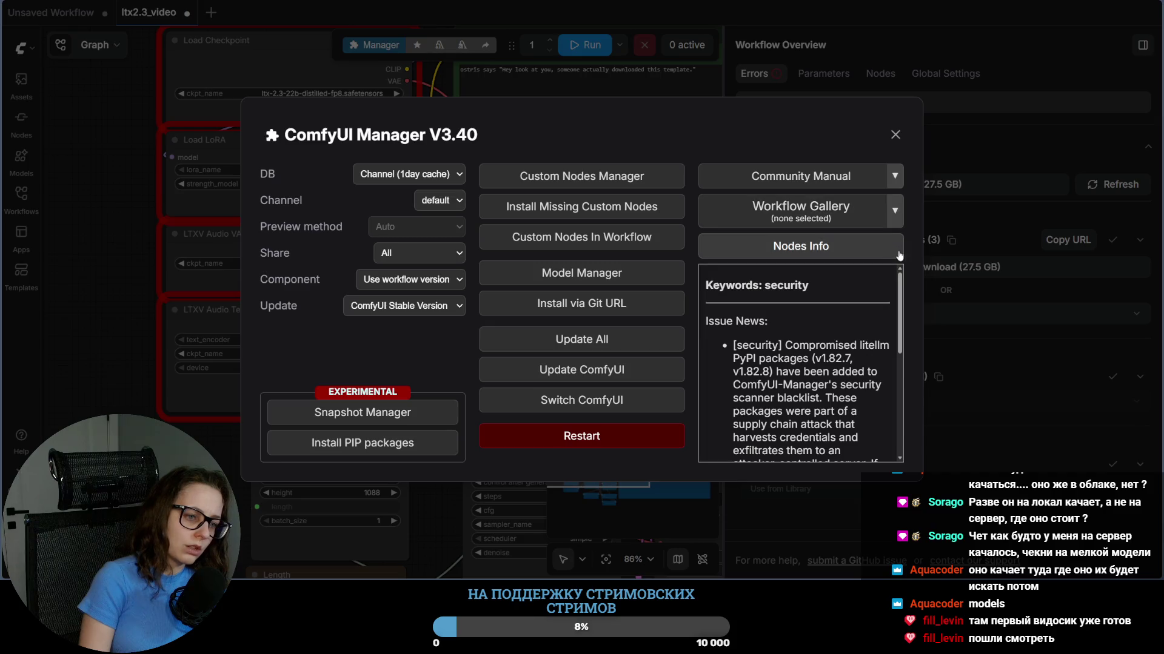
scroll(806, 382, "down", 5)
scroll(805, 391, "up", 5)
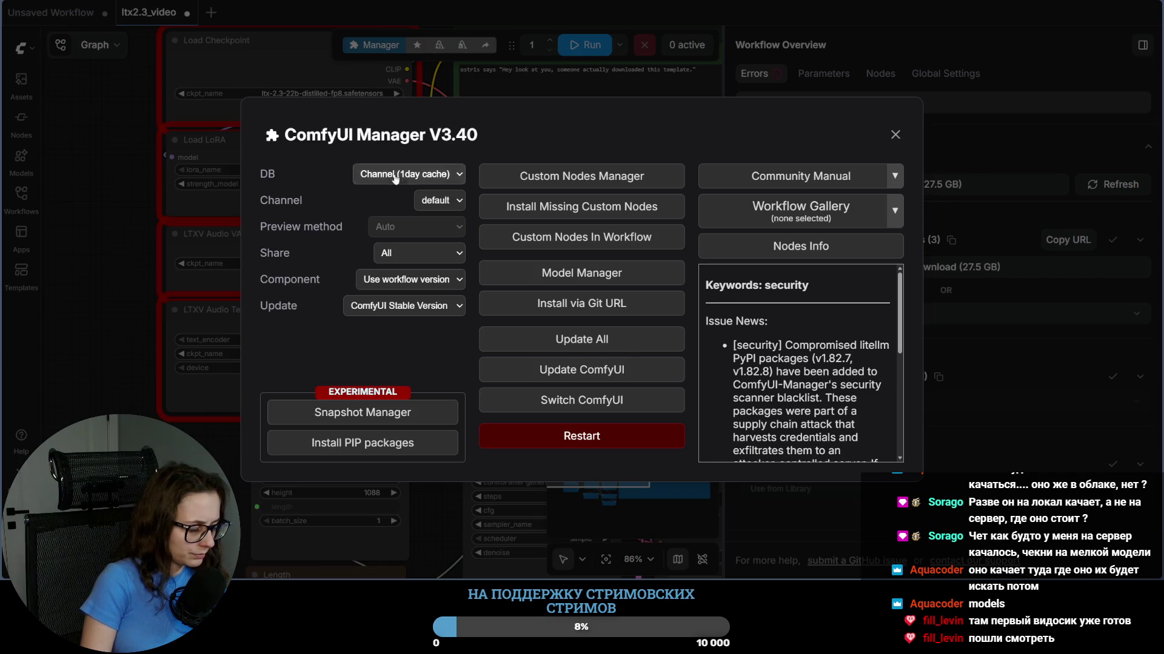
left_click(651, 274)
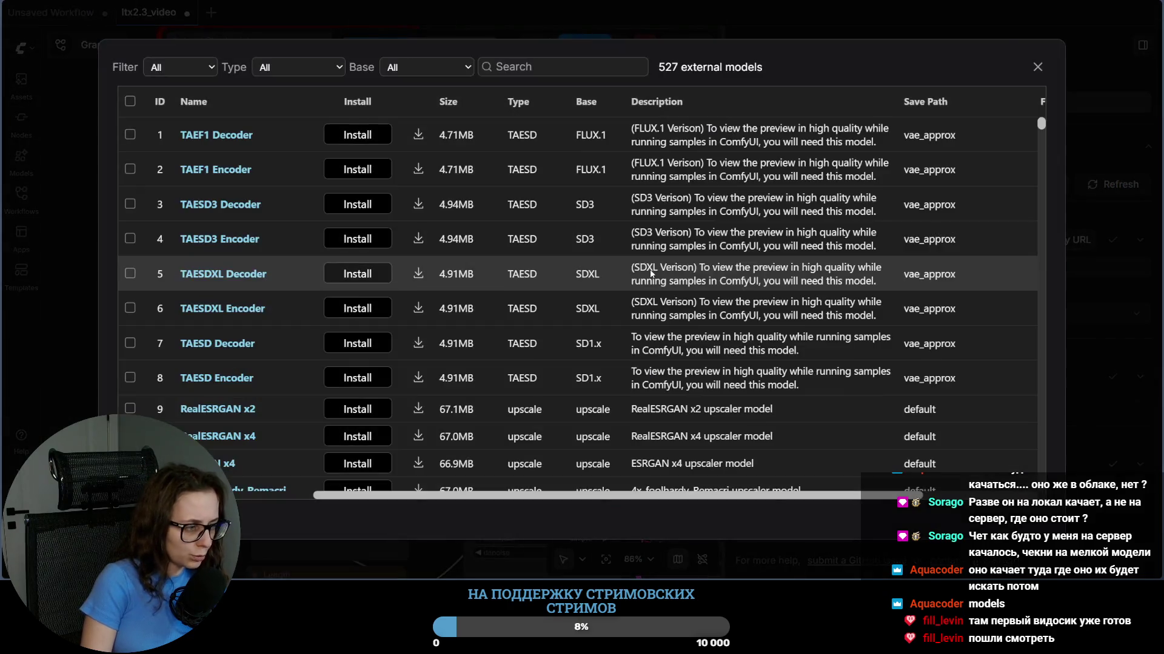
left_click(1036, 67)
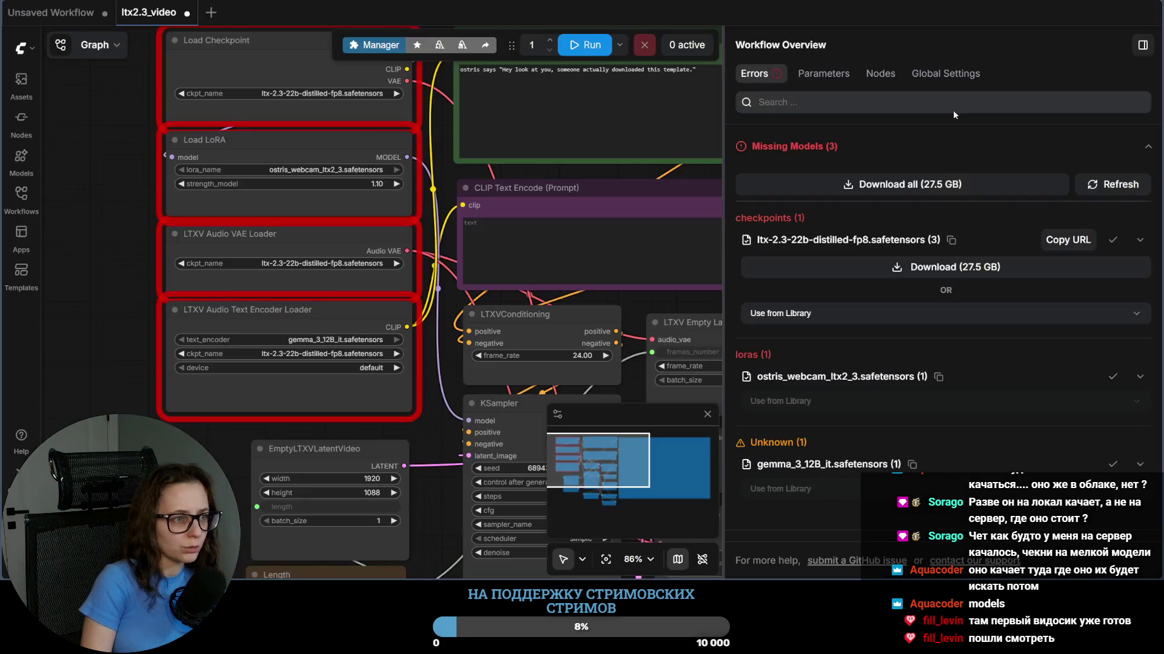
Step: Check the missing checkpoint's 'Use from Library' local options, then reopen Manager's Model Manager
left_click_drag(260, 85, 279, 176)
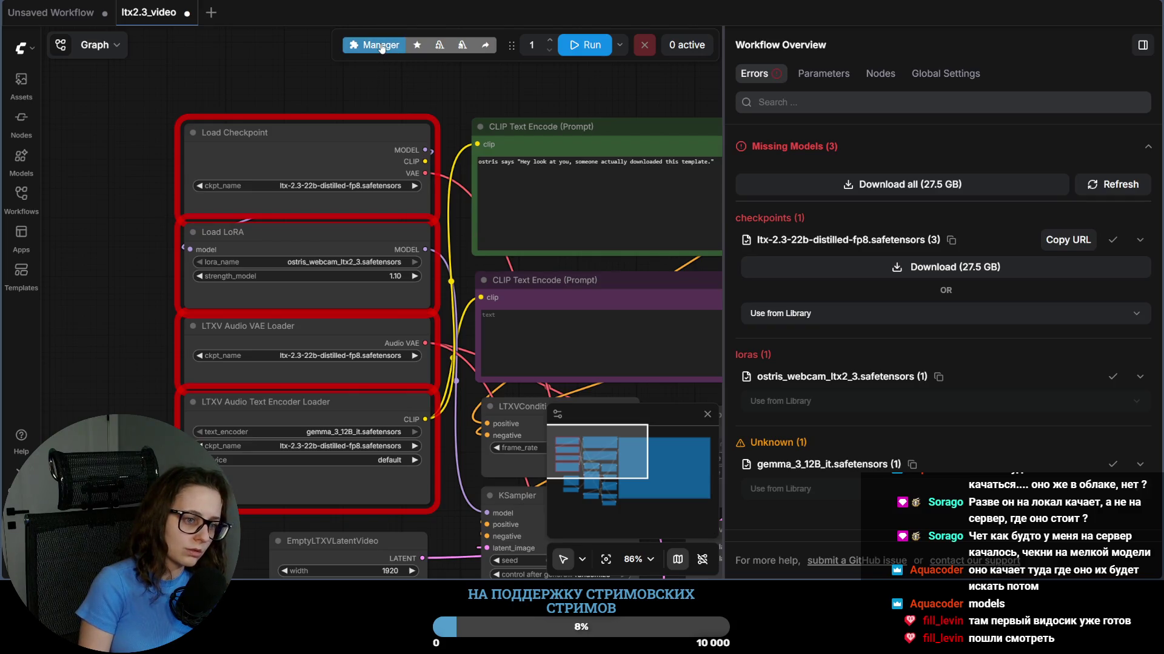
left_click(849, 318)
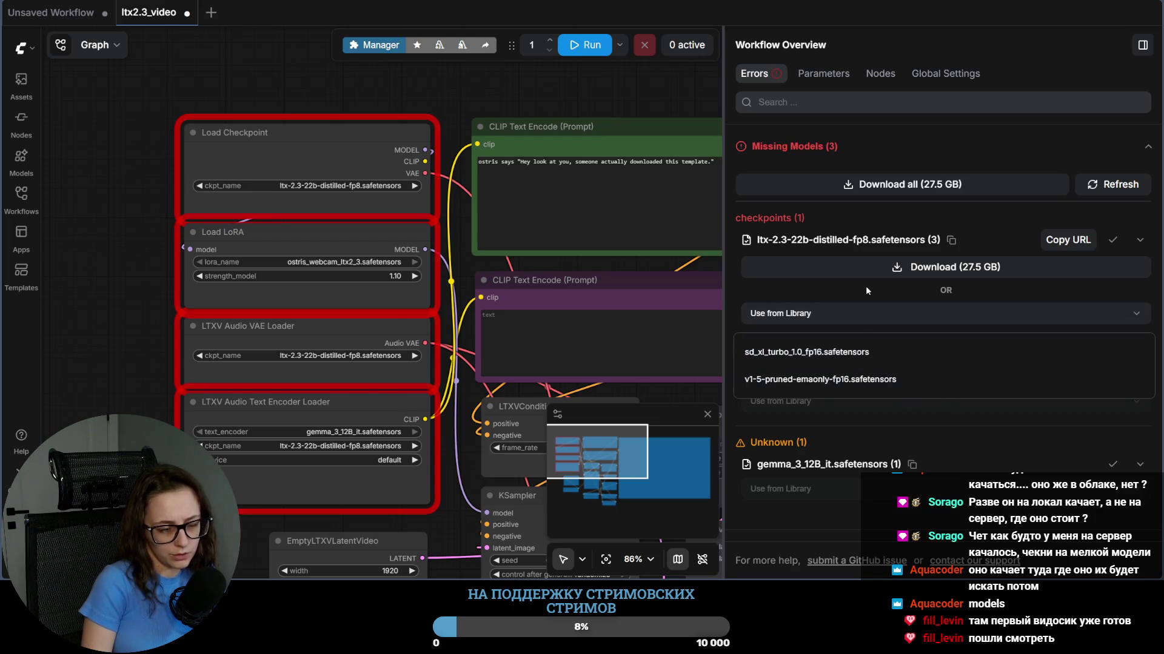
key("Escape")
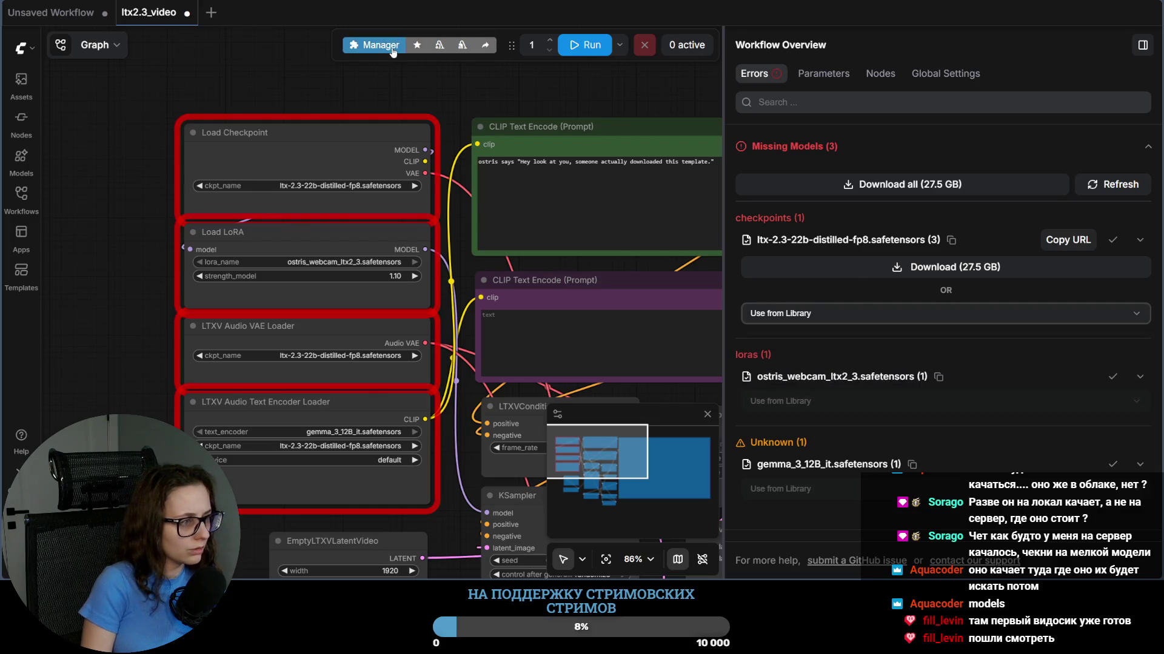
left_click(374, 44)
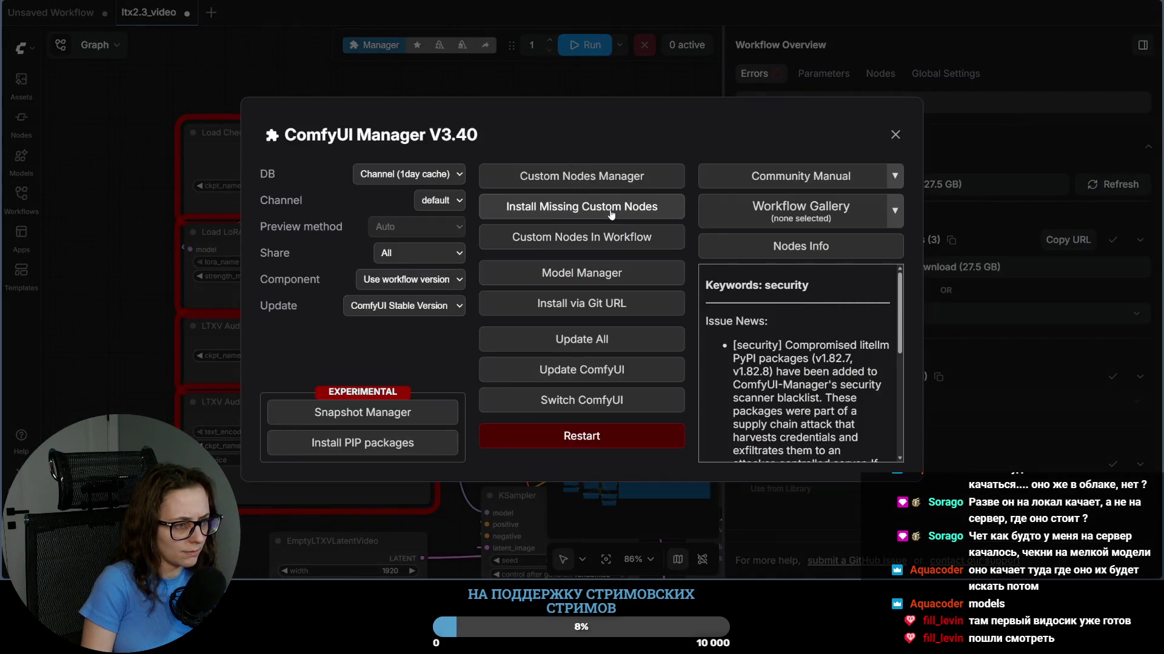
left_click(610, 273)
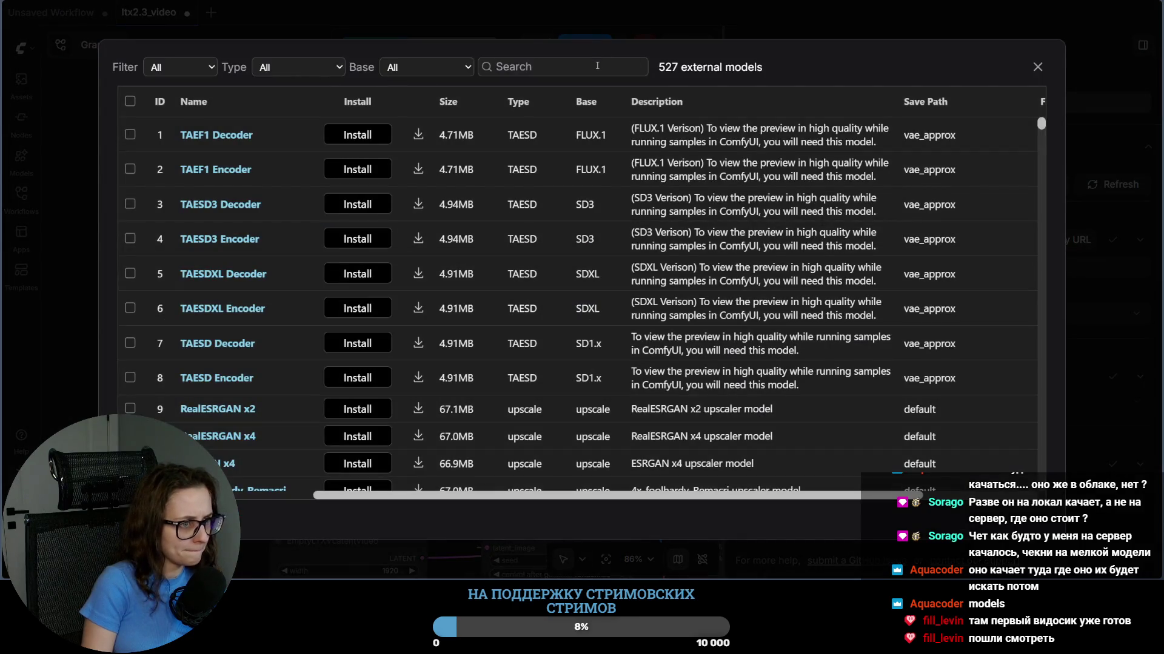
Step: Widen the catalogue search to all LTX models, then close the catalogue and the Manager back to the workflow
left_click(596, 65)
type("ltx-")
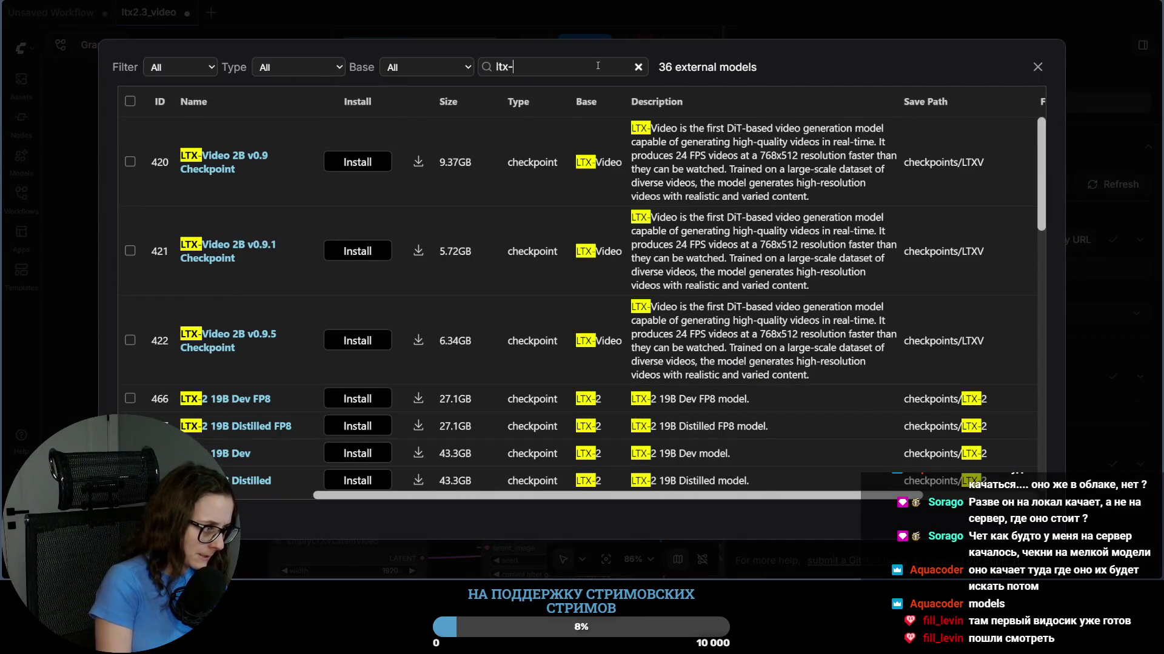
type("2.")
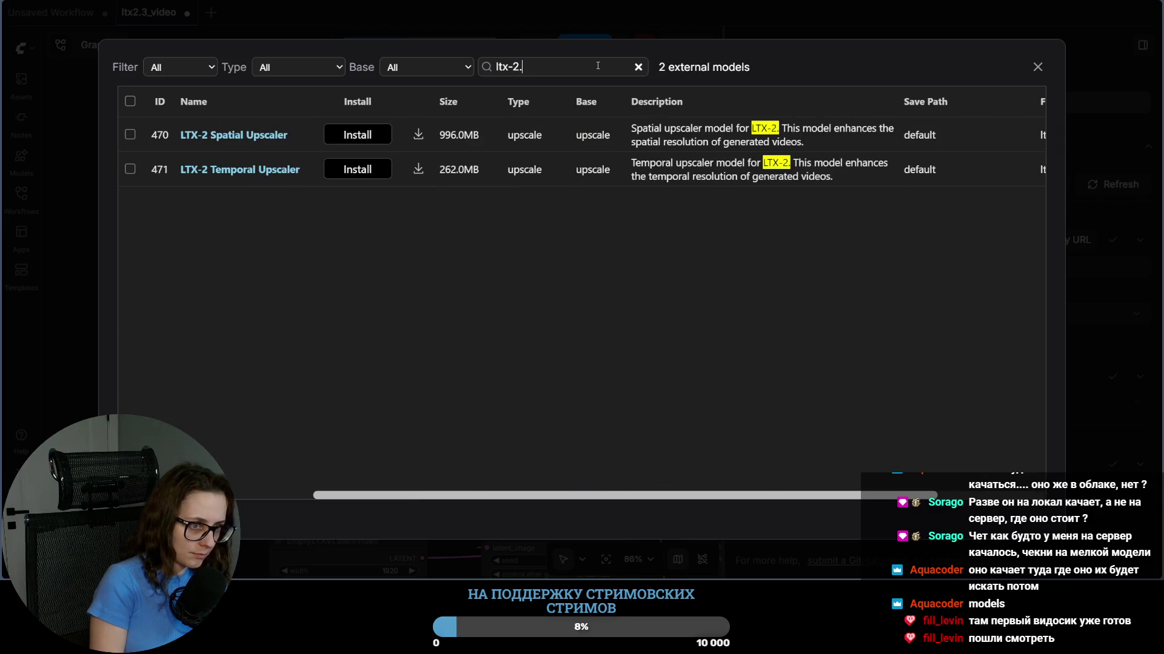
key("BackSpace")
key("BackSpace")
key("BackSpace")
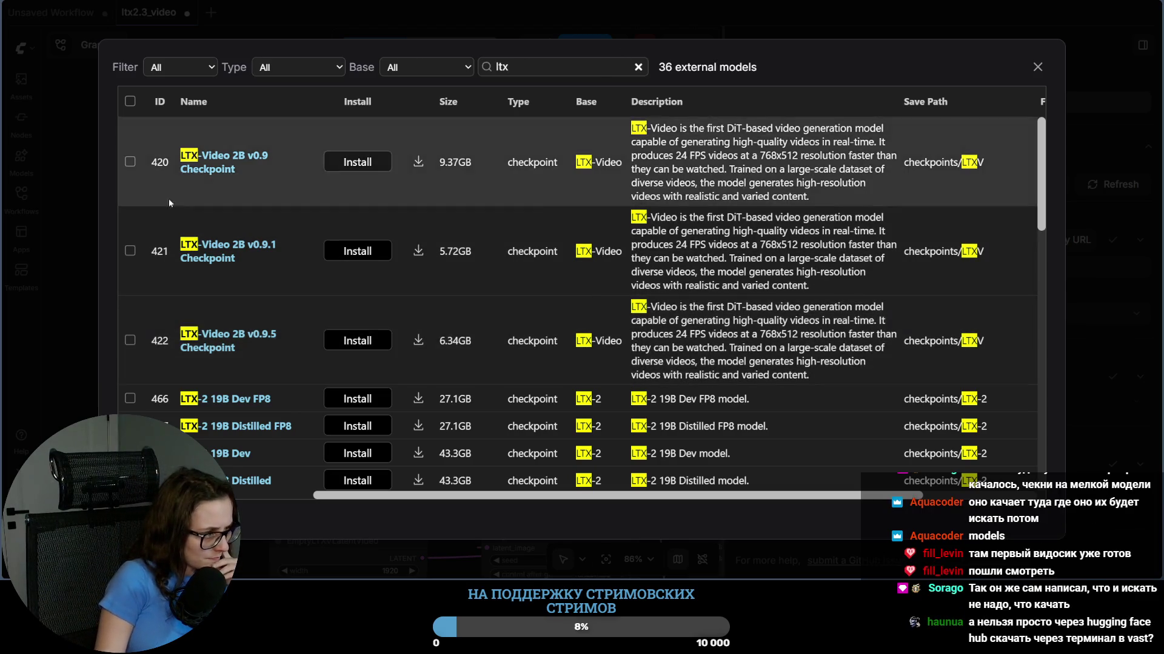
scroll(310, 362, "down", 1)
scroll(304, 356, "down", 1)
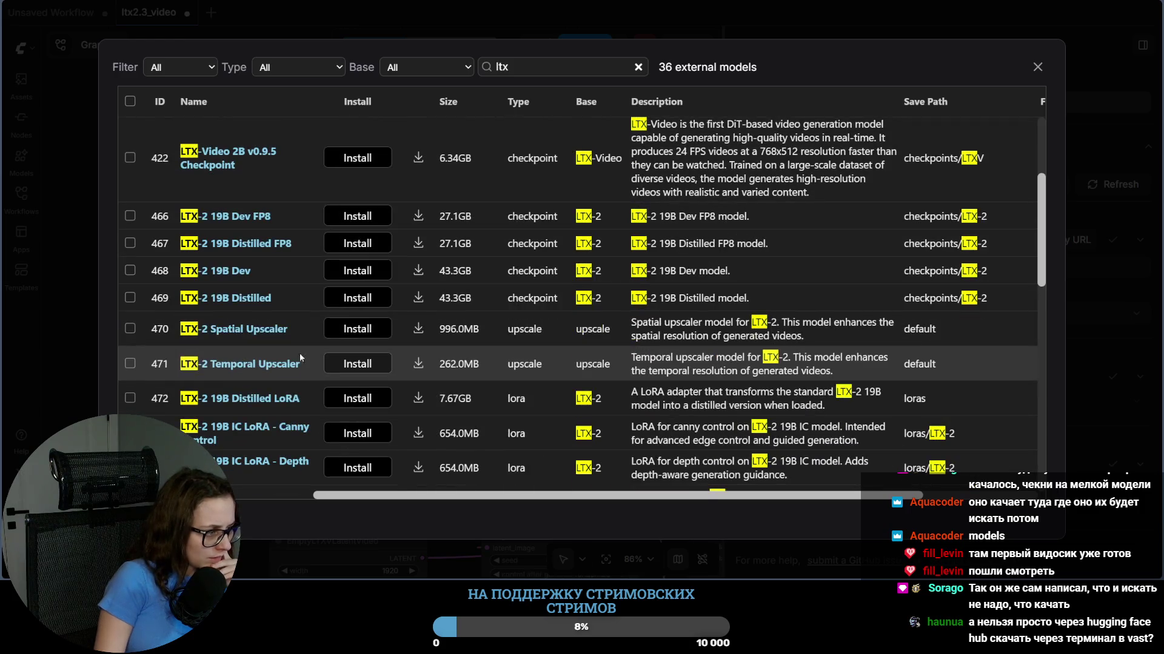
scroll(231, 314, "down", 1)
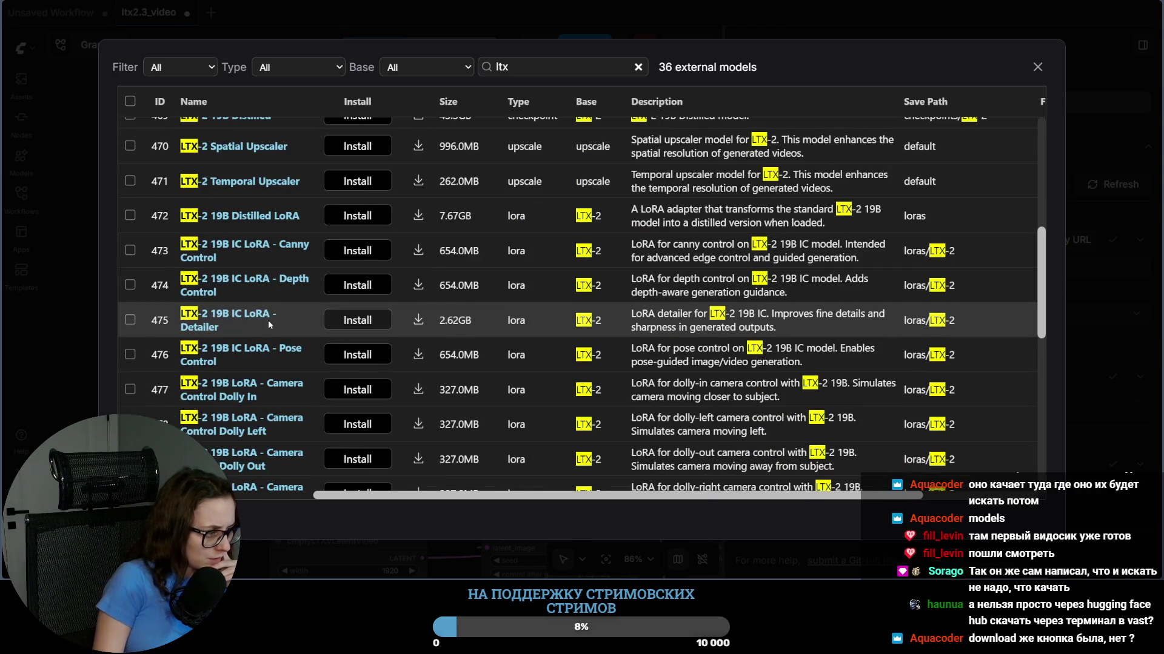
scroll(269, 321, "down", 3)
scroll(268, 320, "down", 3)
scroll(268, 319, "down", 3)
scroll(268, 318, "down", 3)
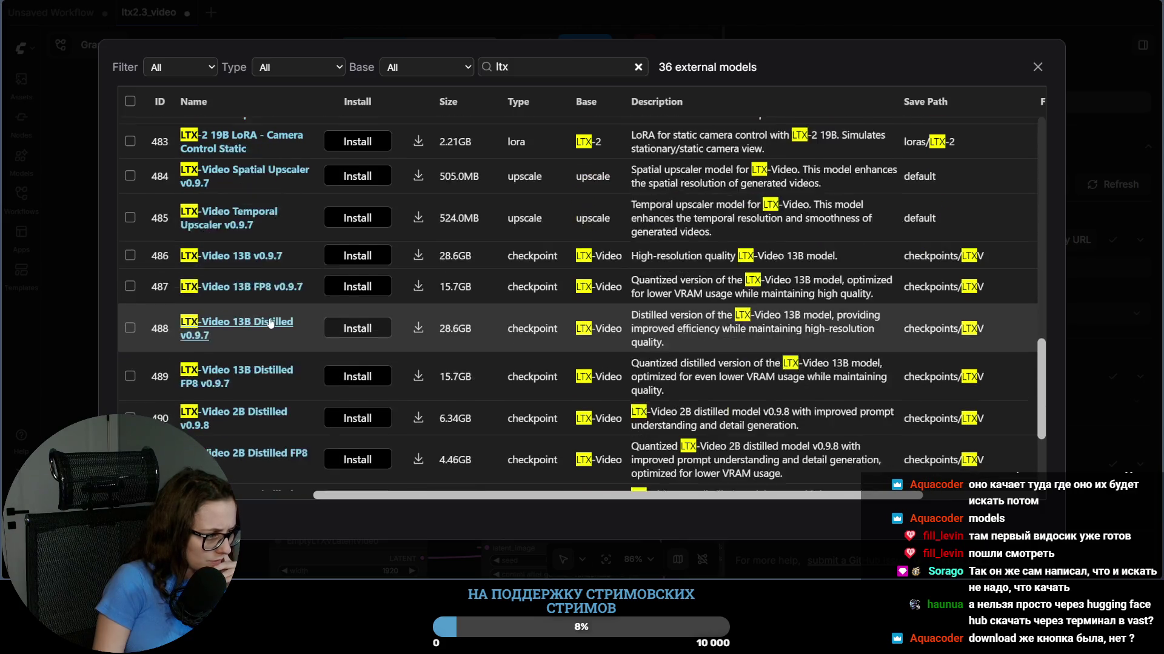
scroll(268, 322, "down", 1)
scroll(271, 323, "down", 2)
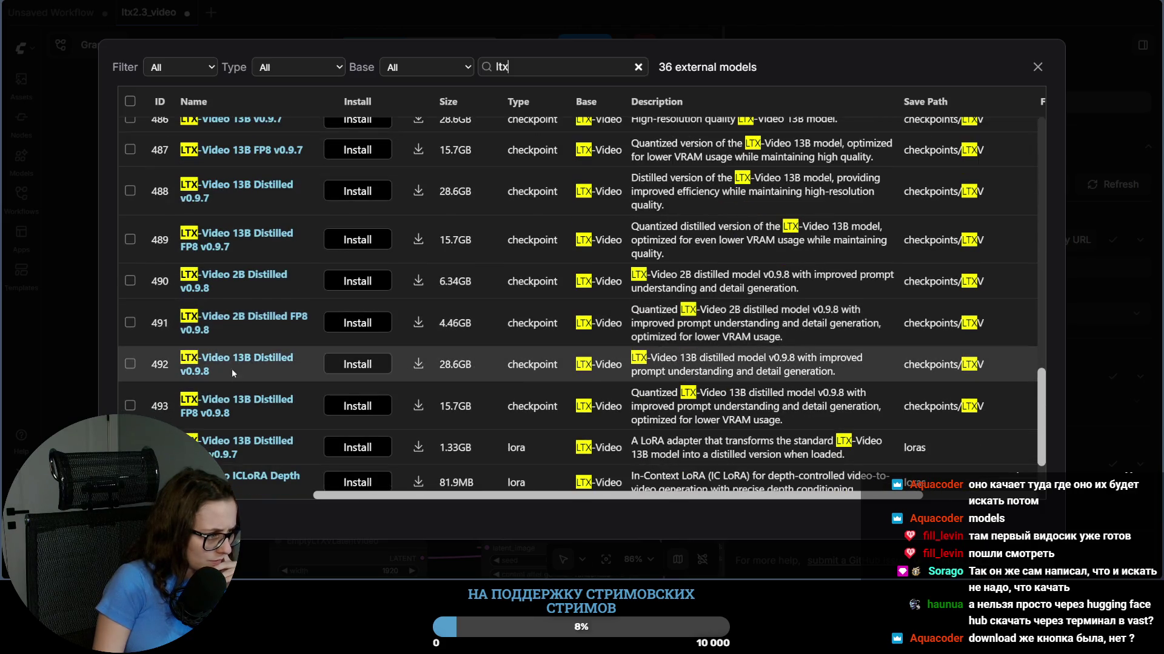
scroll(296, 332, "down", 3)
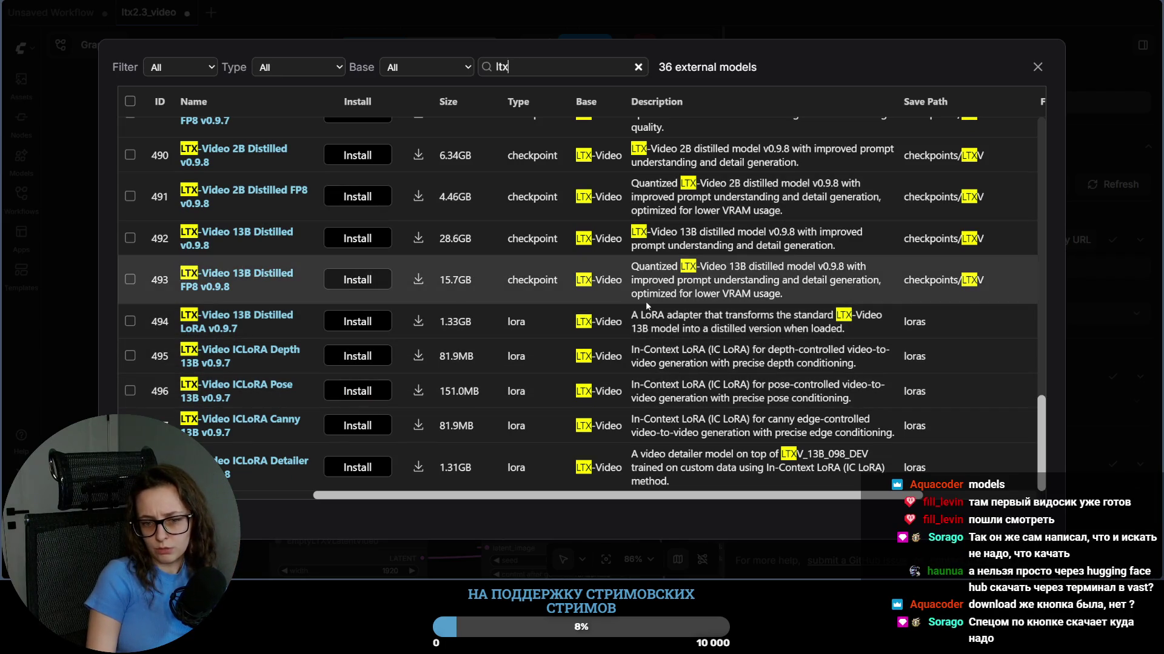
scroll(645, 299, "up", 3)
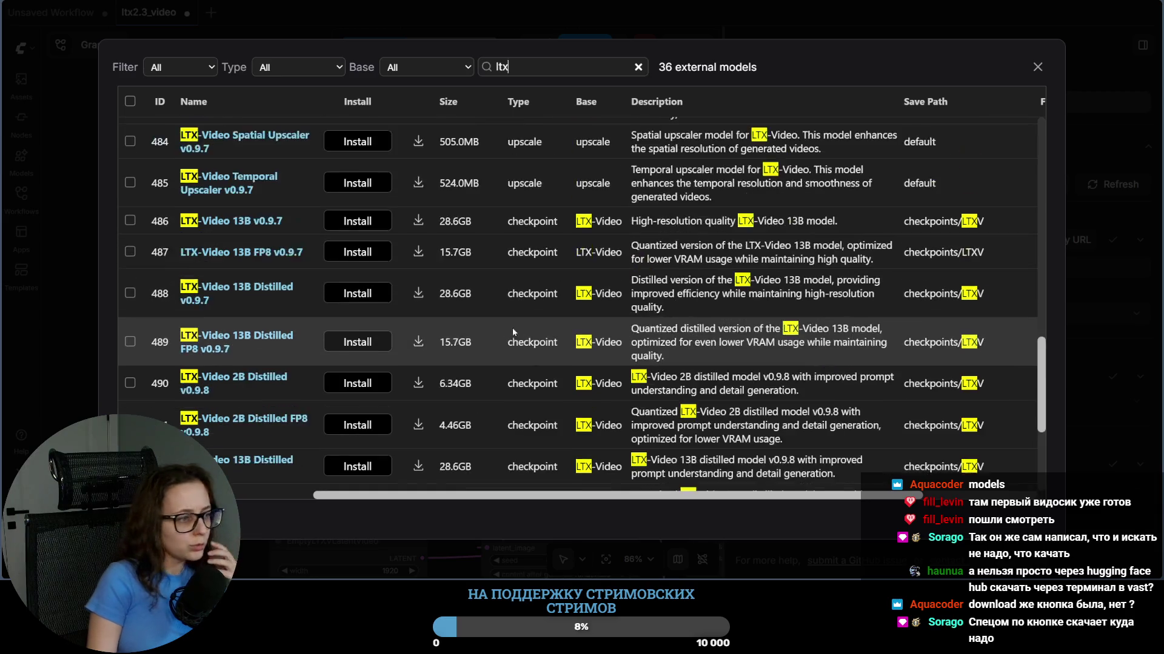
scroll(512, 328, "up", 3)
scroll(485, 356, "up", 3)
scroll(483, 362, "up", 2)
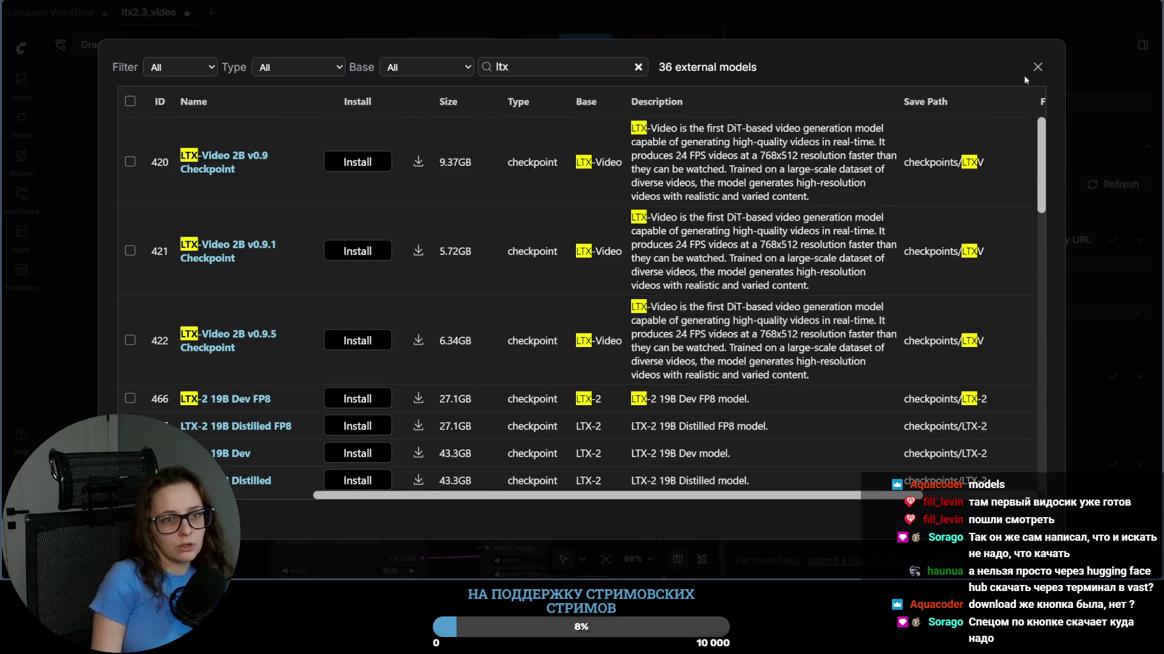
left_click(1037, 67)
left_click(895, 134)
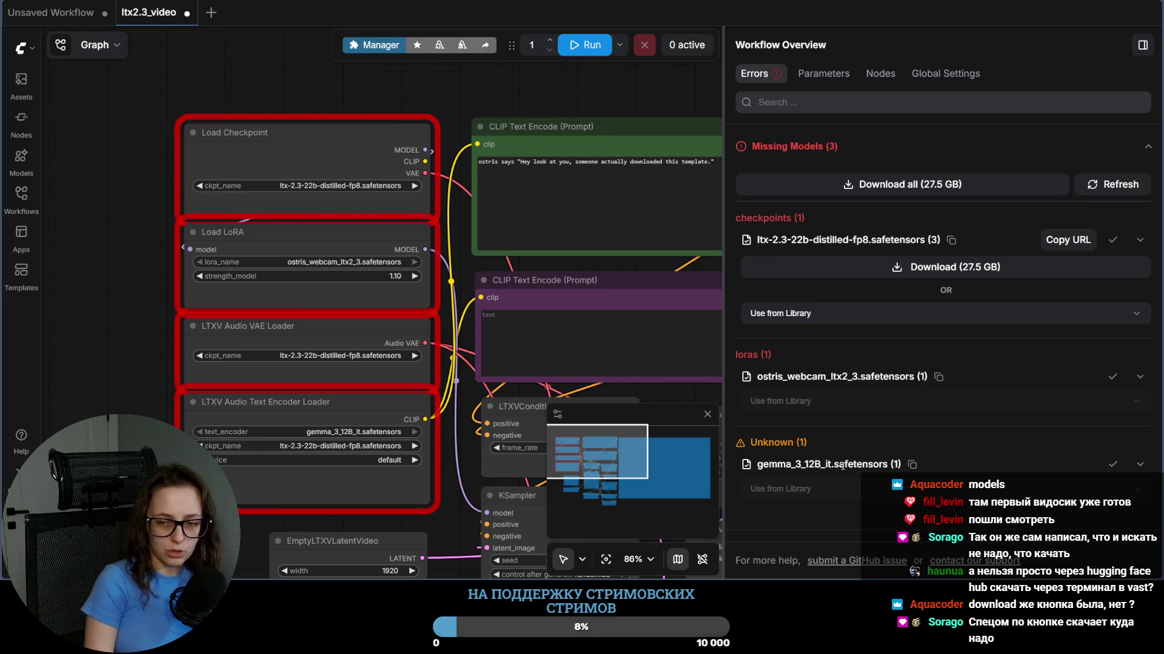
key("alt+Tab")
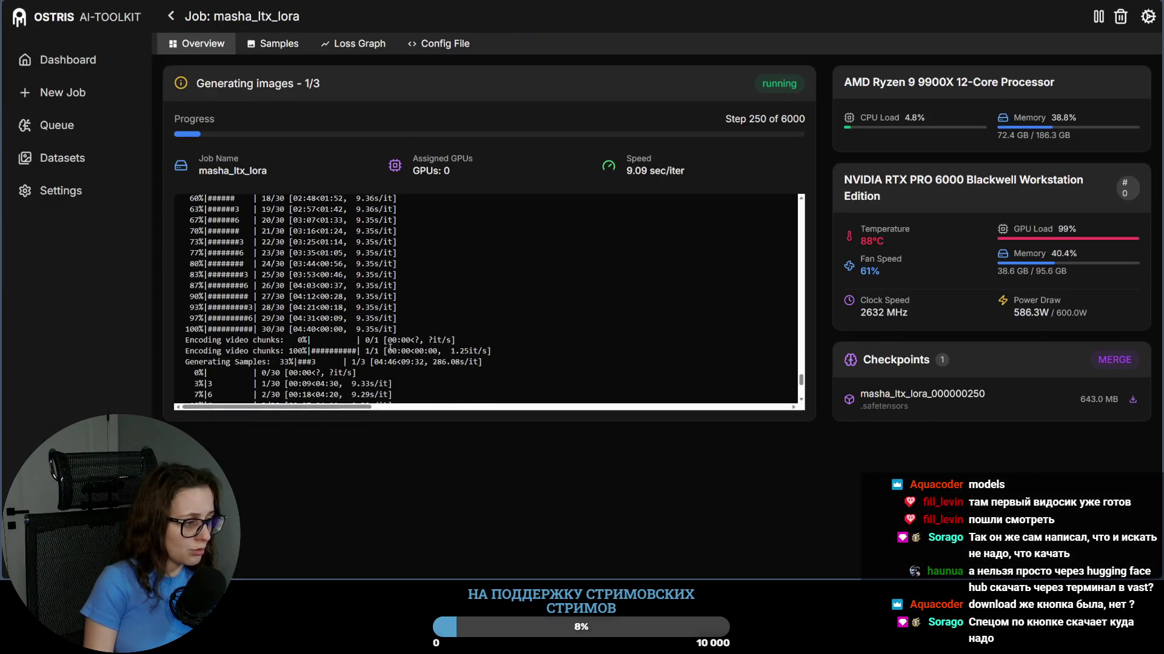
scroll(473, 300, "up", 3)
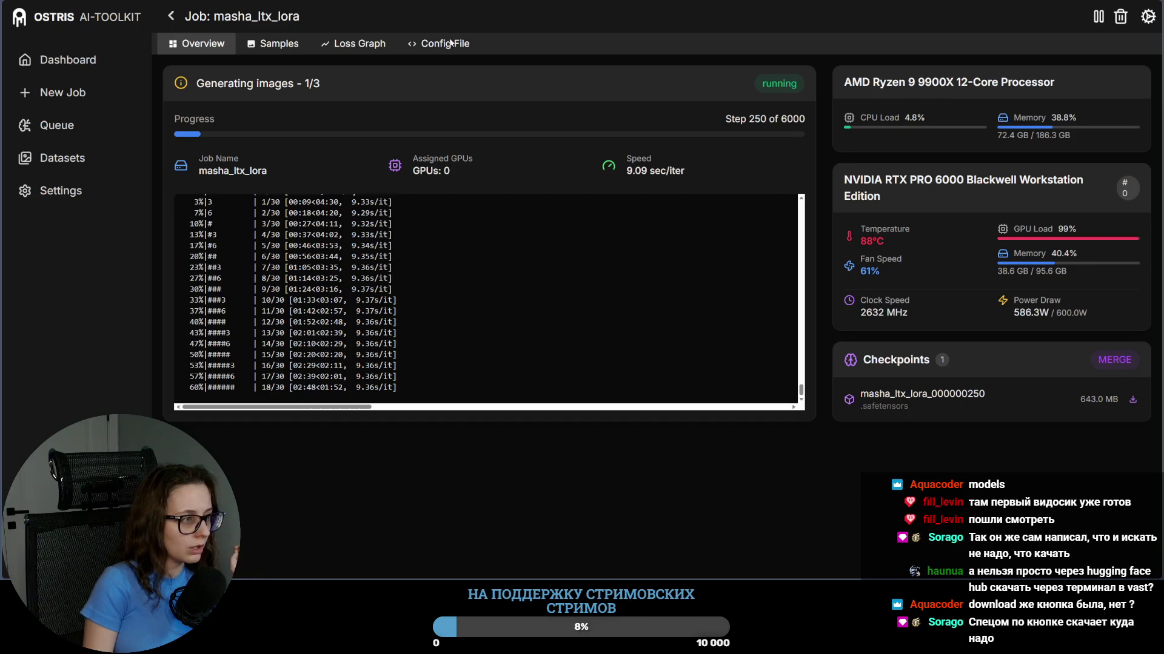
key("alt+Tab")
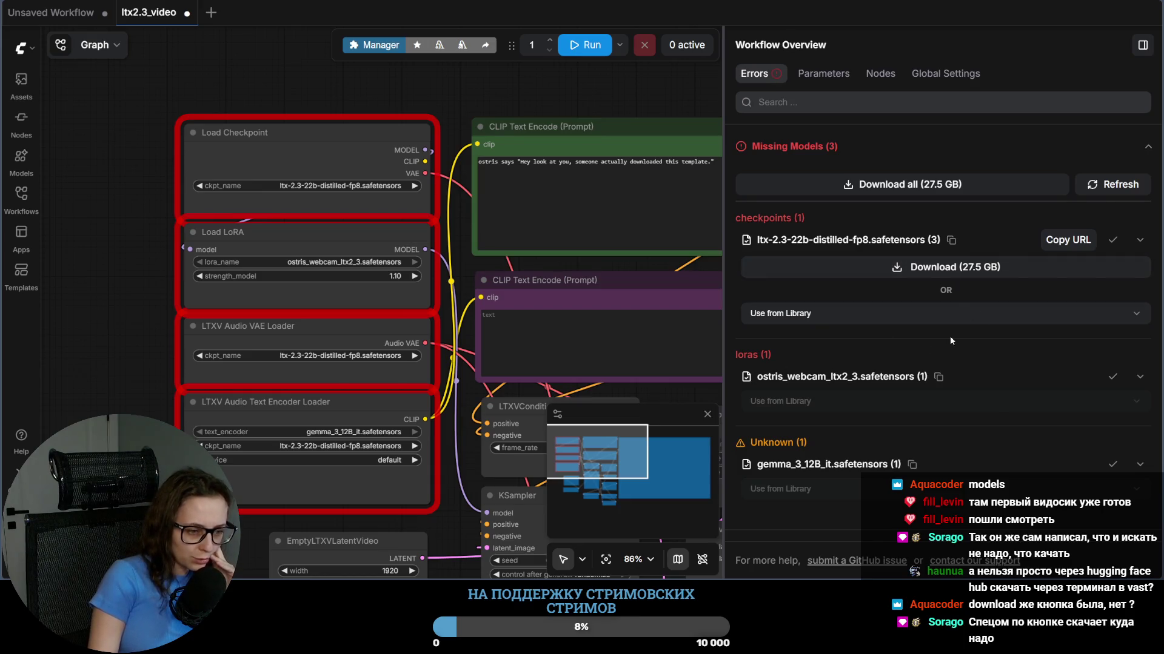
Step: Check the Use from Library list for the missing checkpoint and browse the Parameters and Nodes tabs
left_click(783, 315)
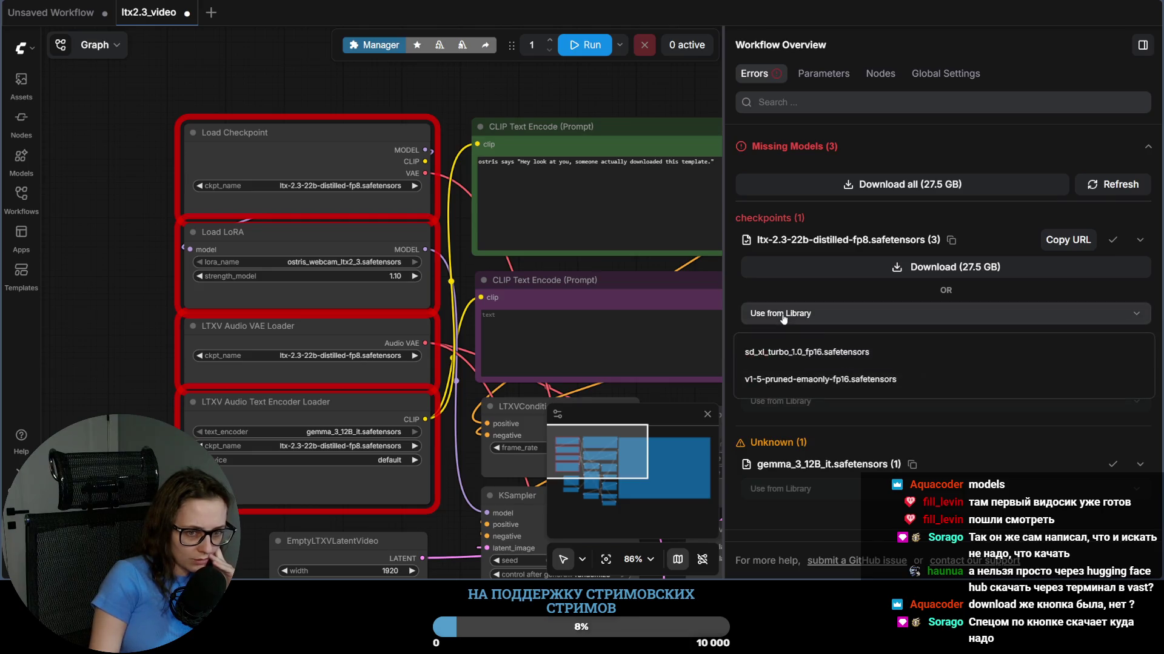
left_click(847, 292)
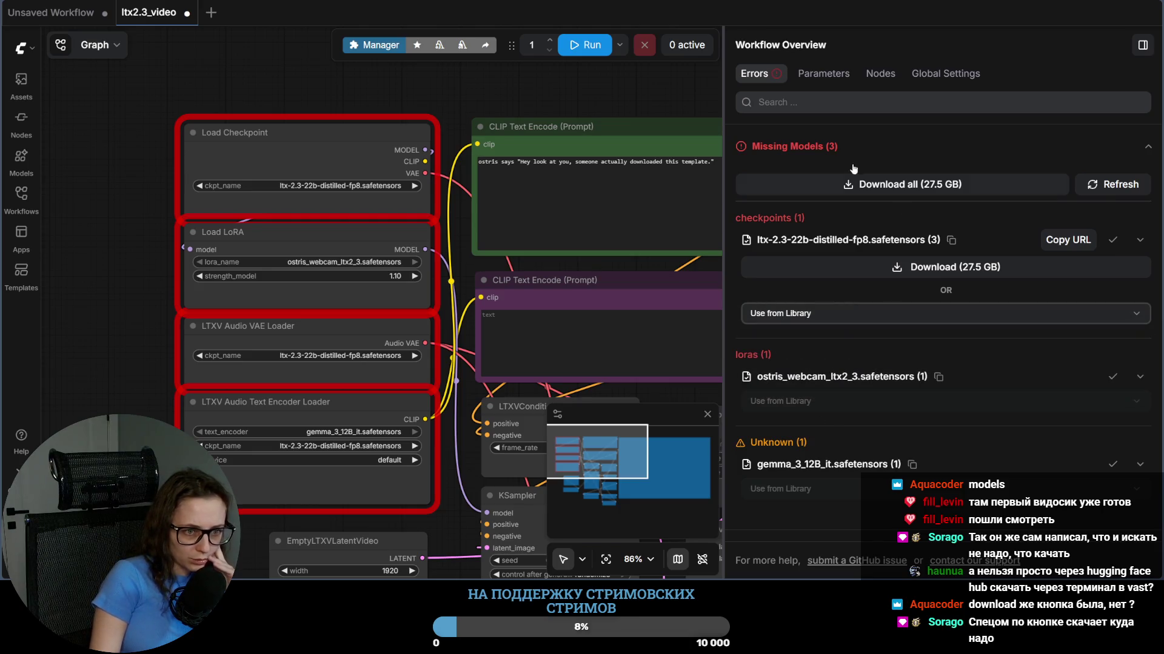
left_click(918, 188)
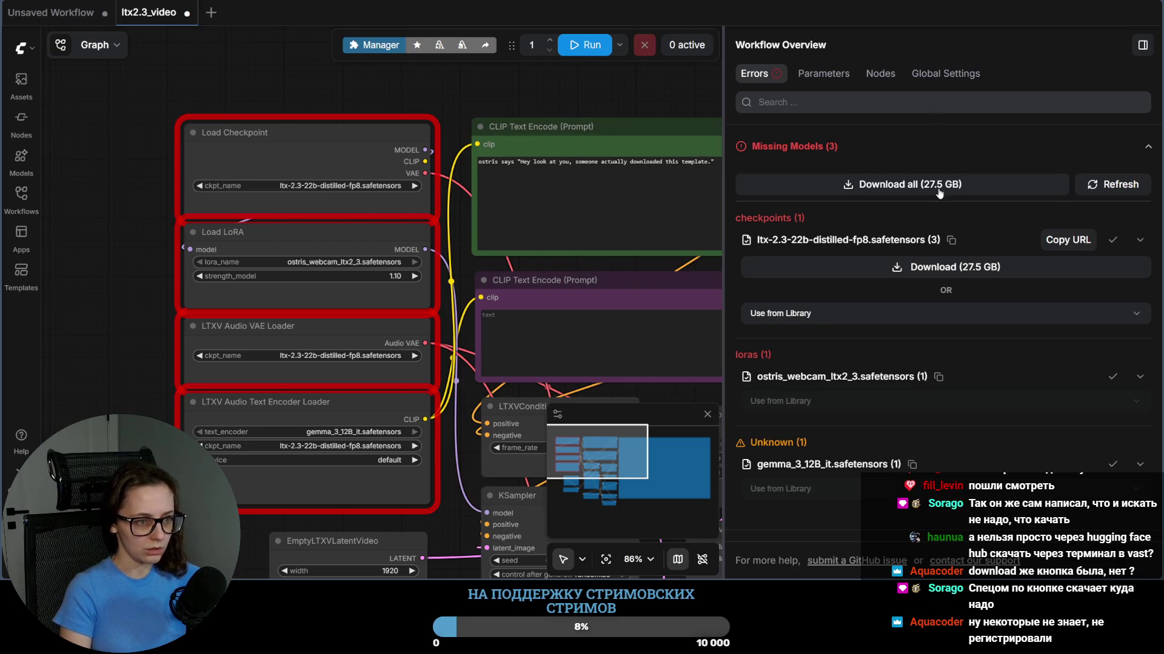
left_click(822, 75)
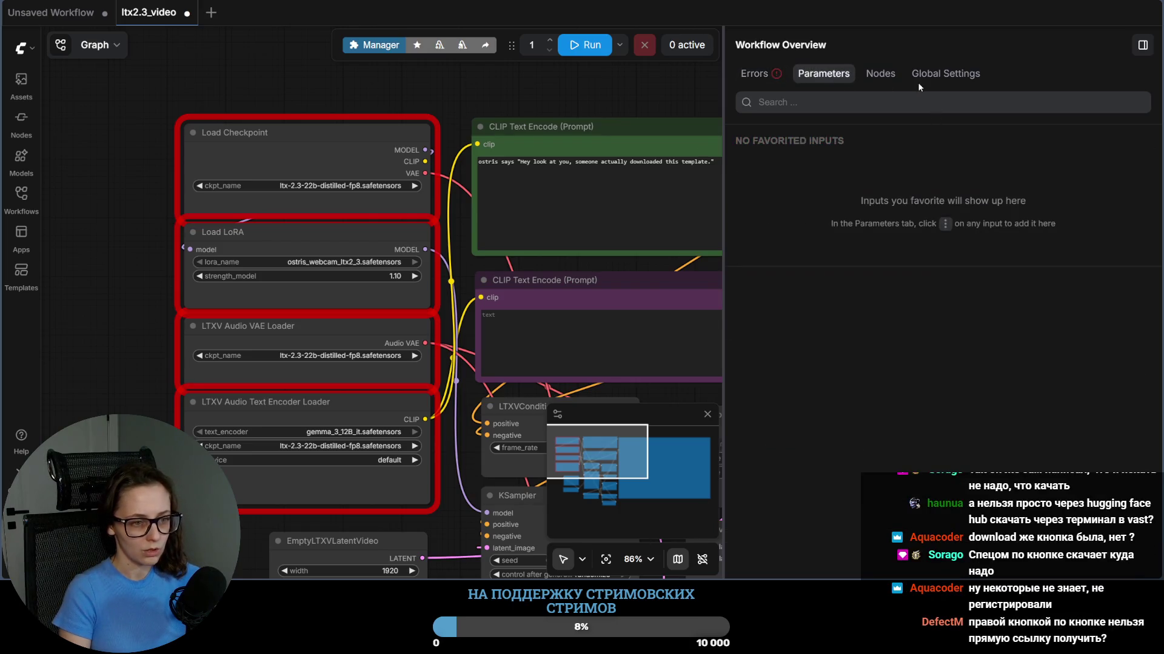
left_click(881, 73)
left_click(755, 74)
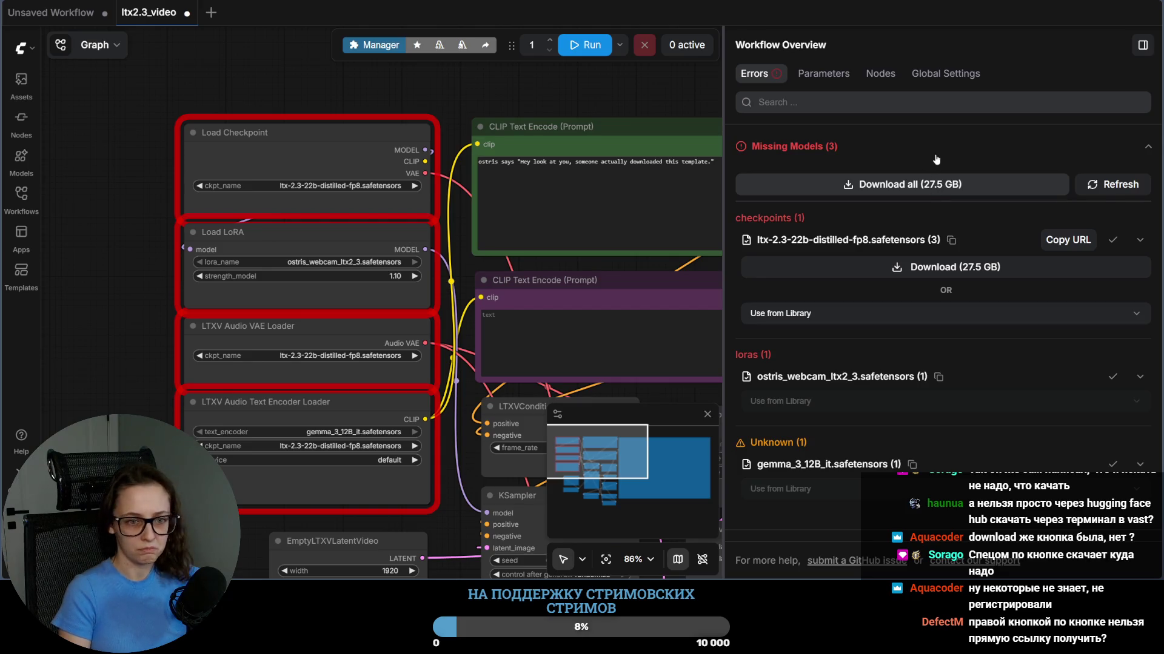
Step: Refresh the Errors list, copy the ltx-2.3-22b-distilled-fp8 checkpoint URL and start a new browser tab
left_click(930, 186)
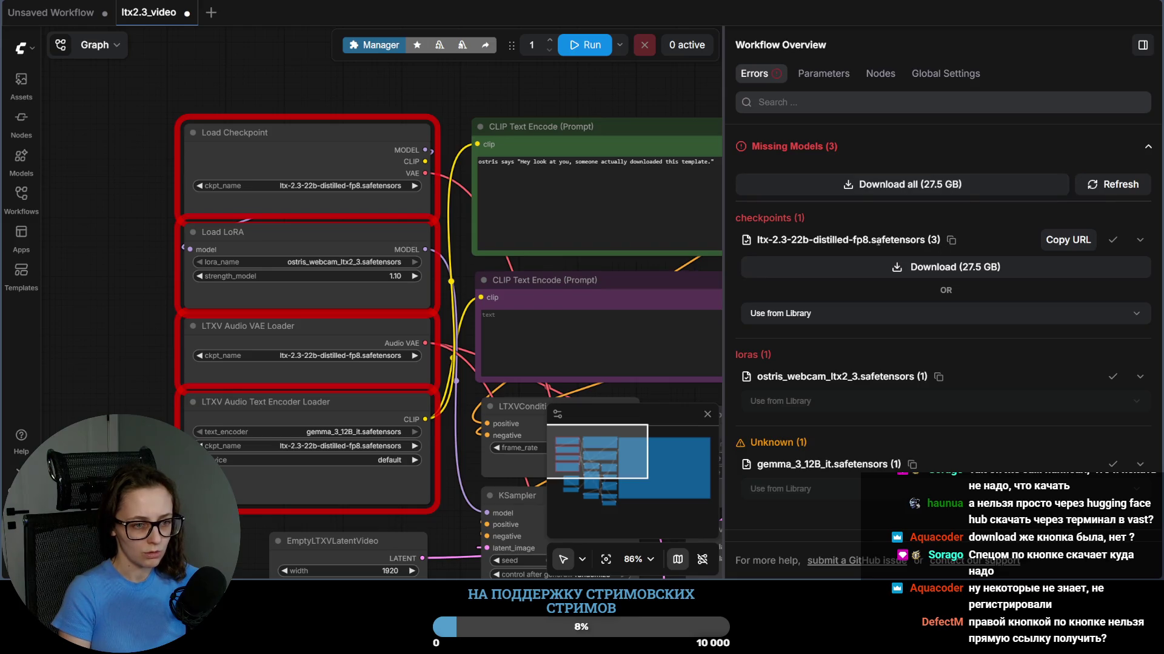
left_click(1055, 243)
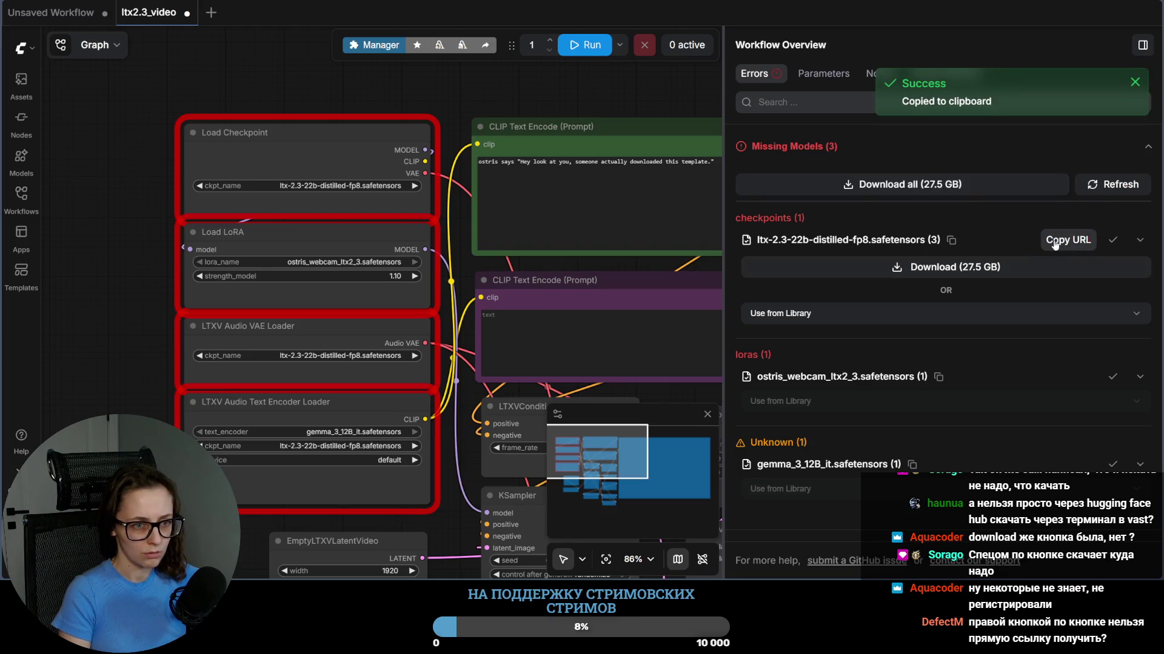
key("ctrl+t")
Step: Load the pasted link trimmed to the Lightricks/LTX-2.3-fp8 repo, then switch back to ComfyUI
key("ctrl+v")
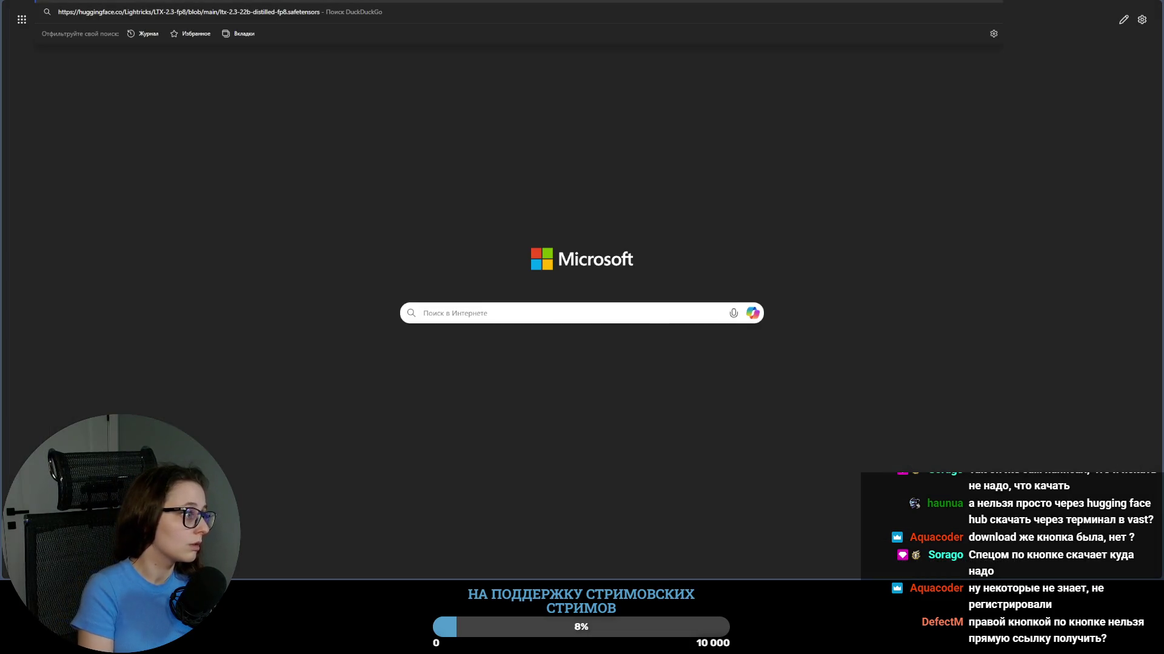
key("BackSpace")
key("BackSpace")
key("BackSpace")
key("BackSpace")
key("BackSpace")
key("BackSpace")
key("BackSpace")
key("BackSpace")
key("BackSpace")
key("BackSpace")
key("BackSpace")
key("BackSpace")
key("BackSpace")
key("BackSpace")
key("Escape")
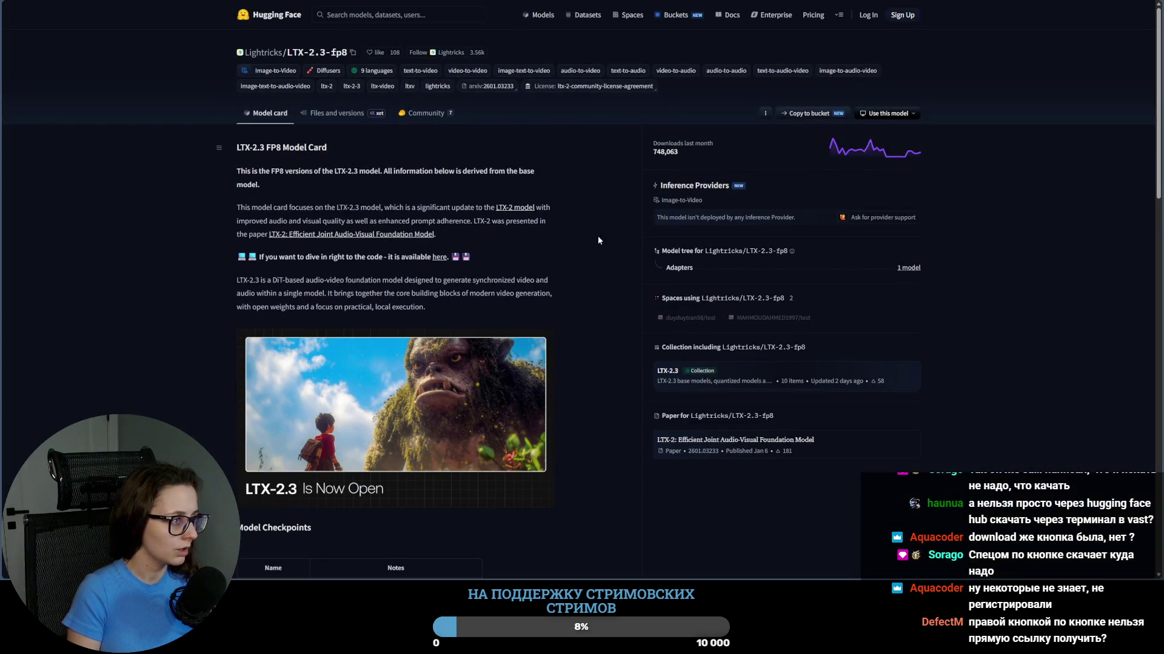
scroll(595, 340, "down", 3)
scroll(595, 339, "up", 3)
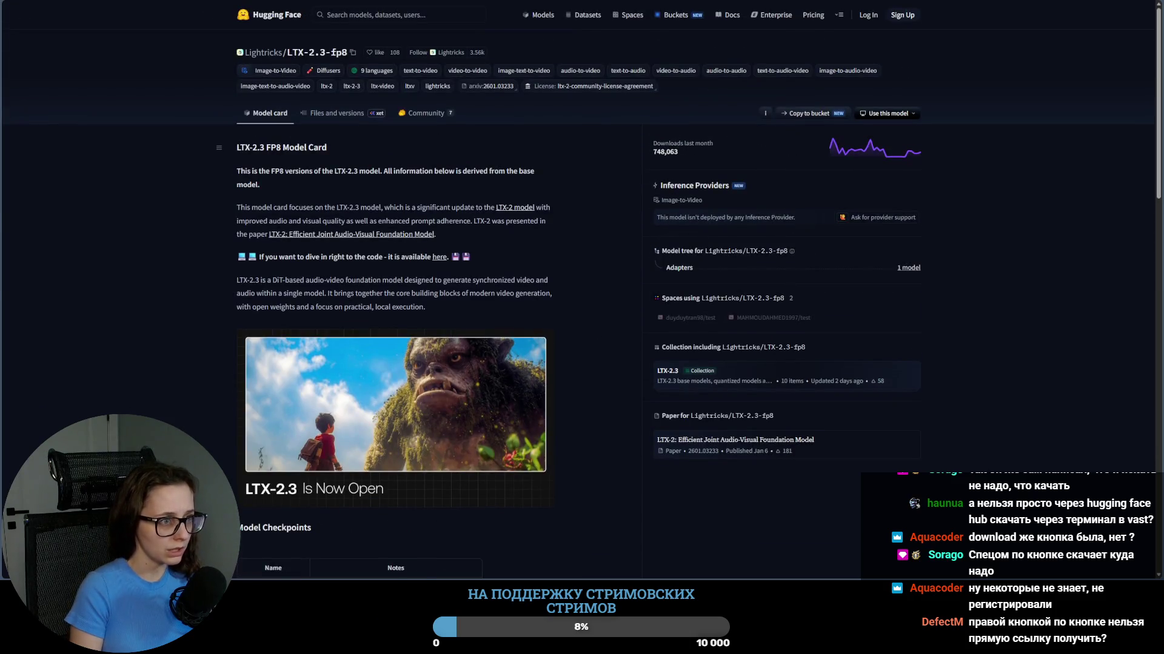
key("alt+Tab")
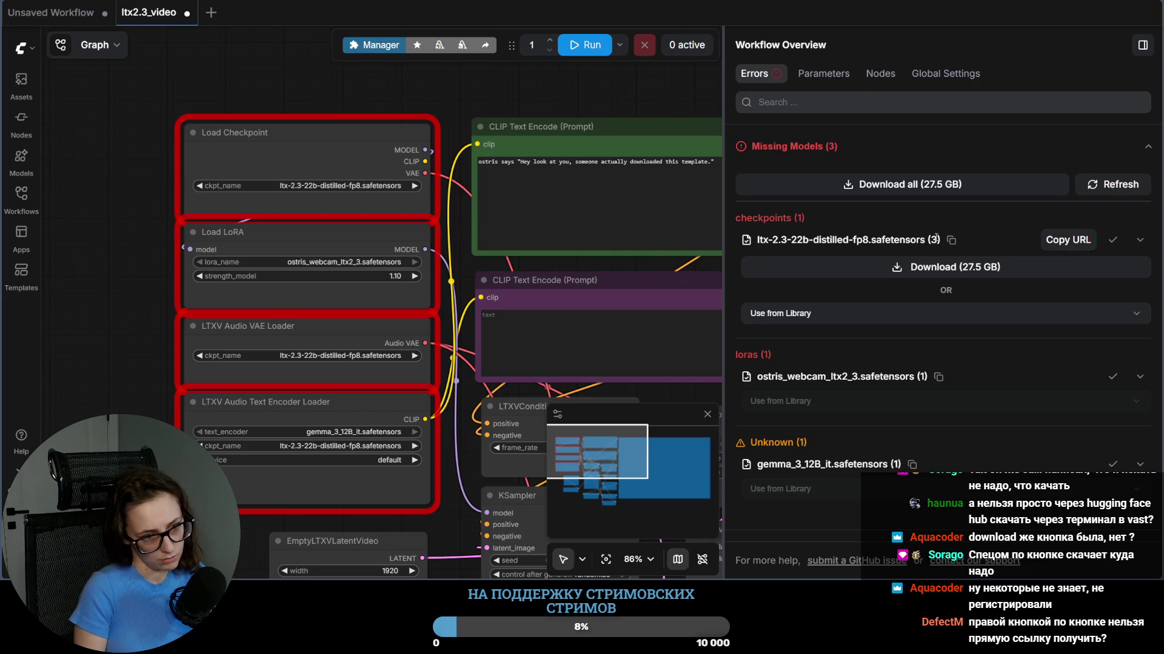
Step: Copy the checkpoint URL again, open the RTX 5090 instance portal and launch its Jupyter Terminal
left_click(1056, 246)
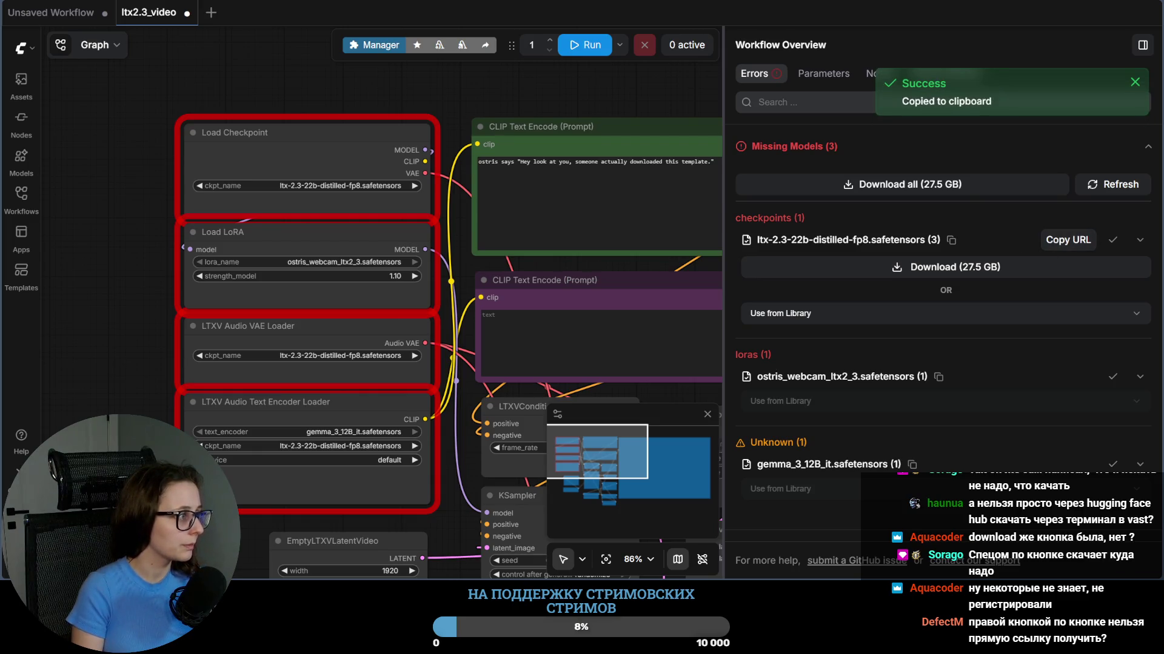
key("alt+Tab")
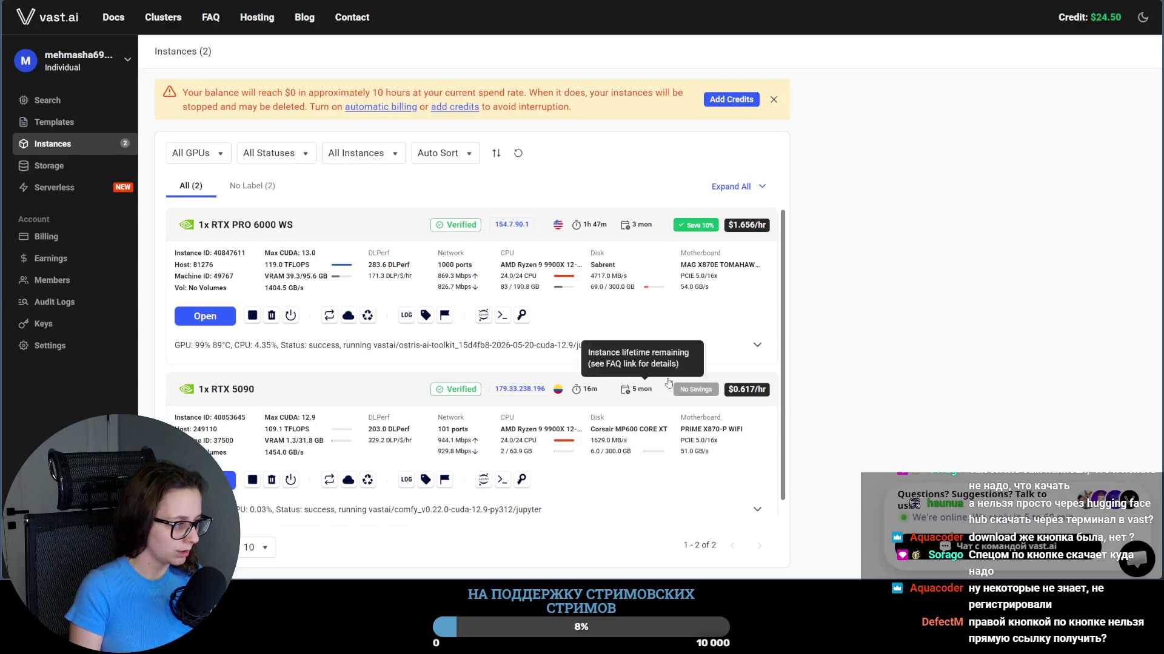
left_click(205, 480)
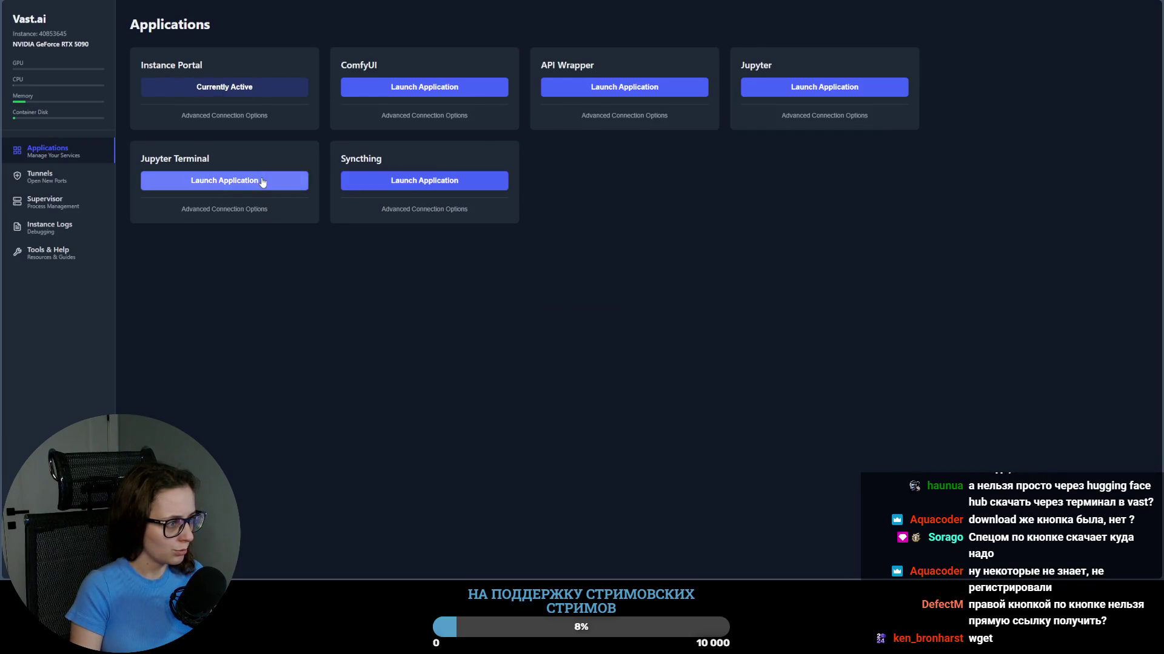
left_click(225, 180)
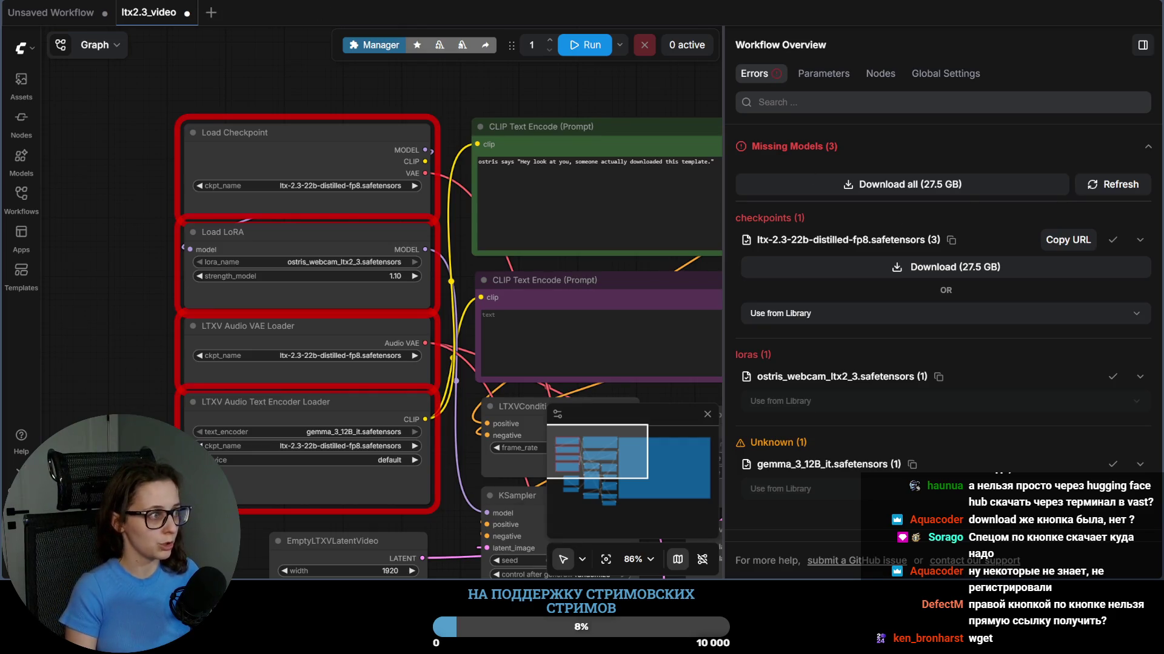
key("alt+Tab")
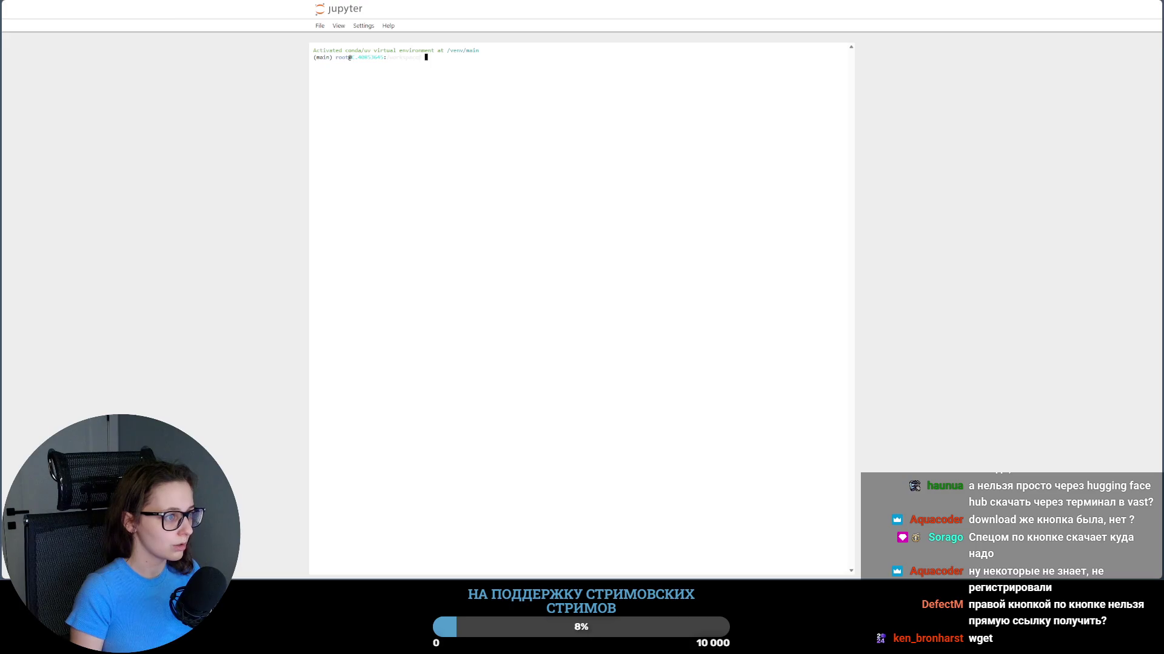
Step: Enlarge the terminal page and switch it to the Dark terminal theme via Settings
key("ctrl+Tab")
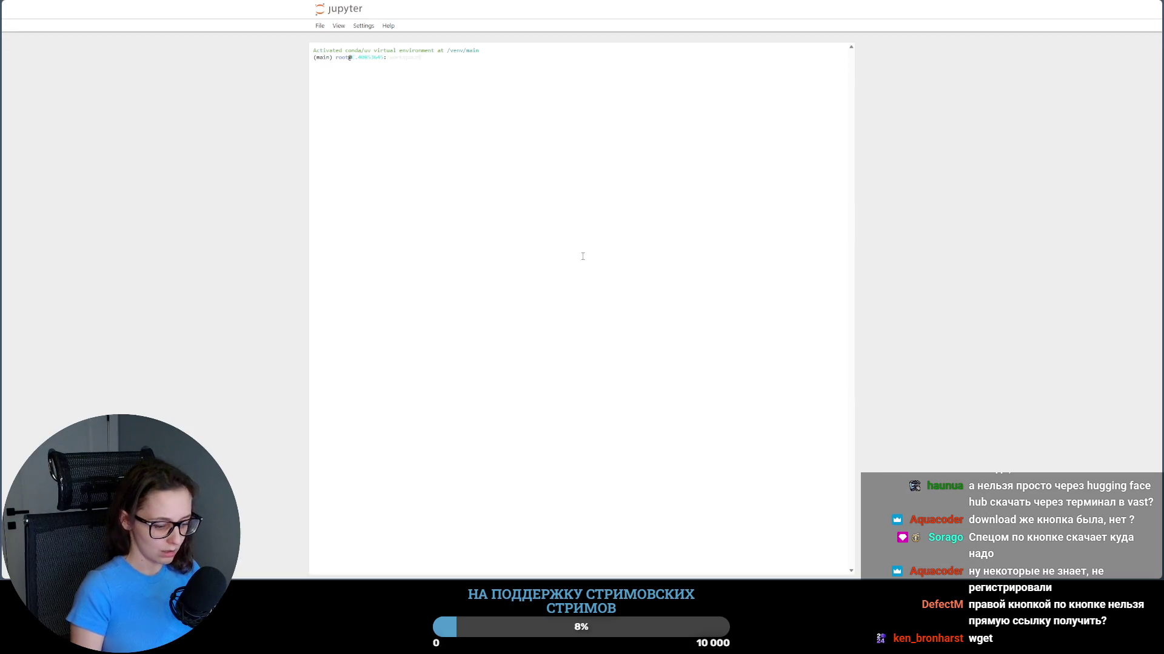
key("ctrl+plus")
key("ctrl+plus")
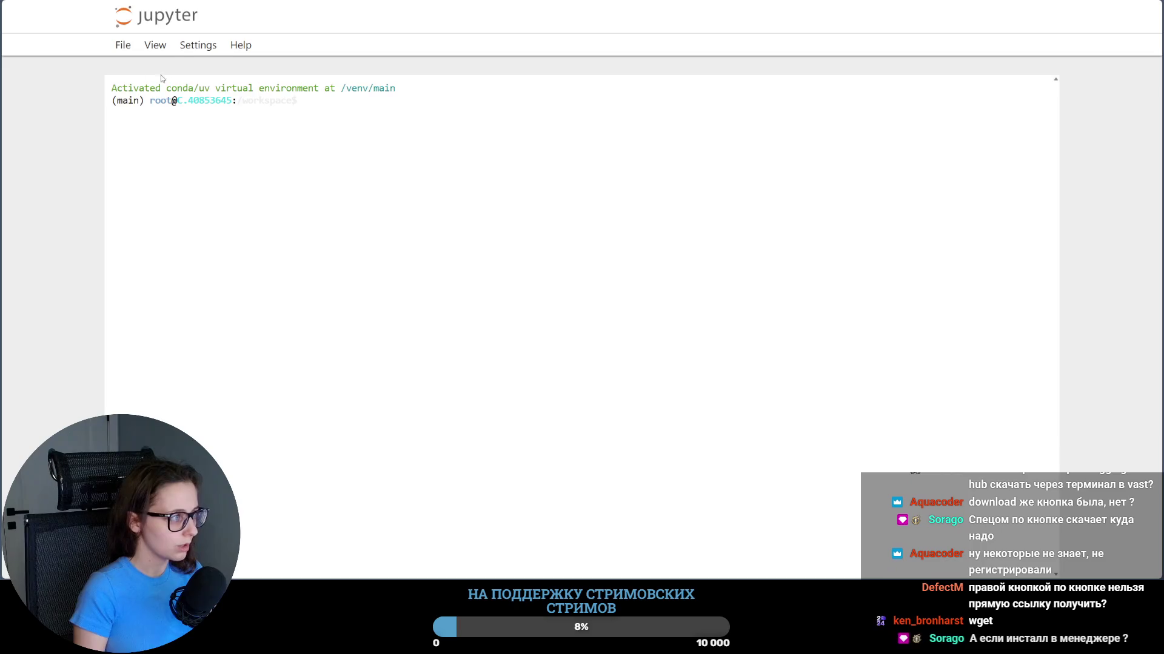
left_click(197, 45)
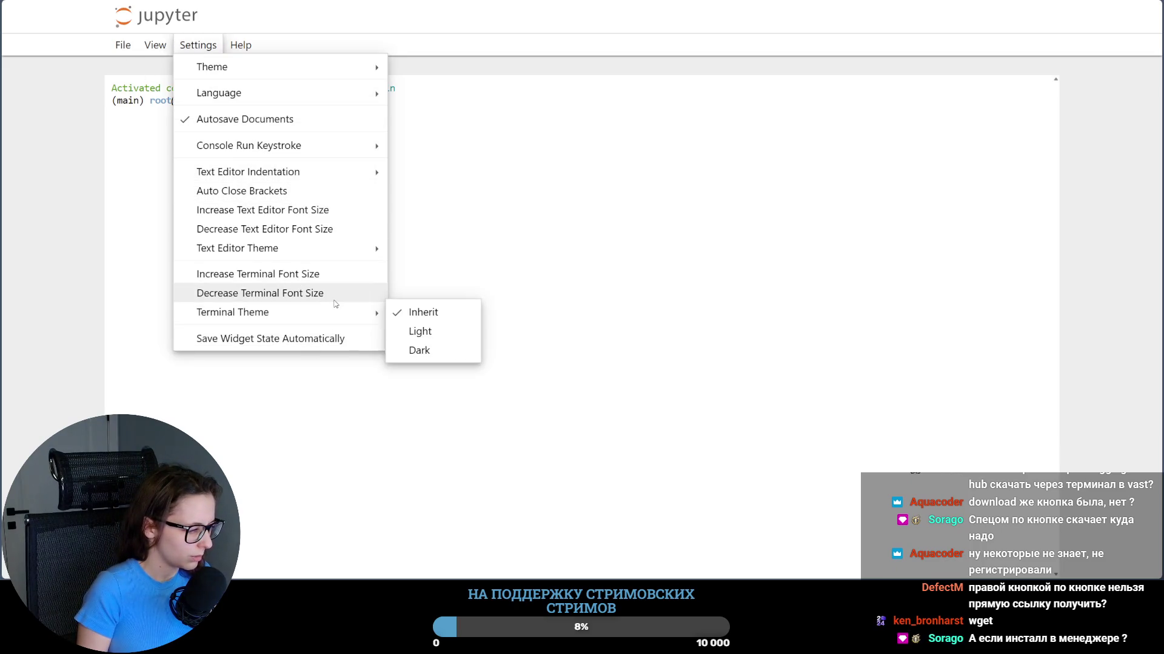
mouse_move(232, 312)
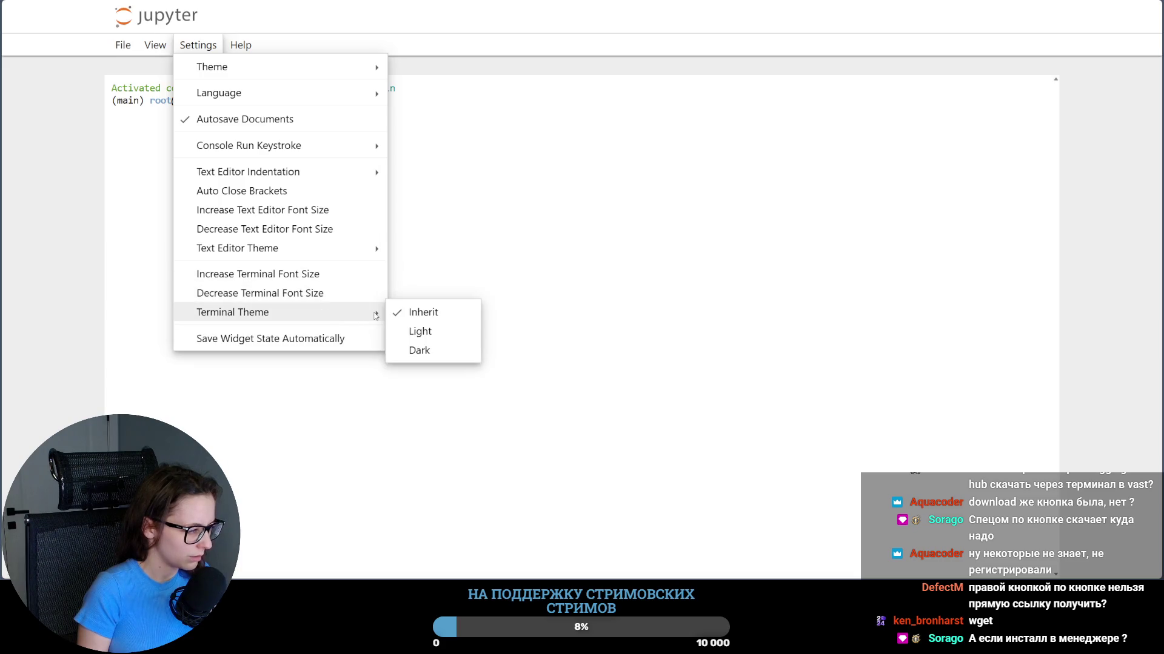
left_click(438, 352)
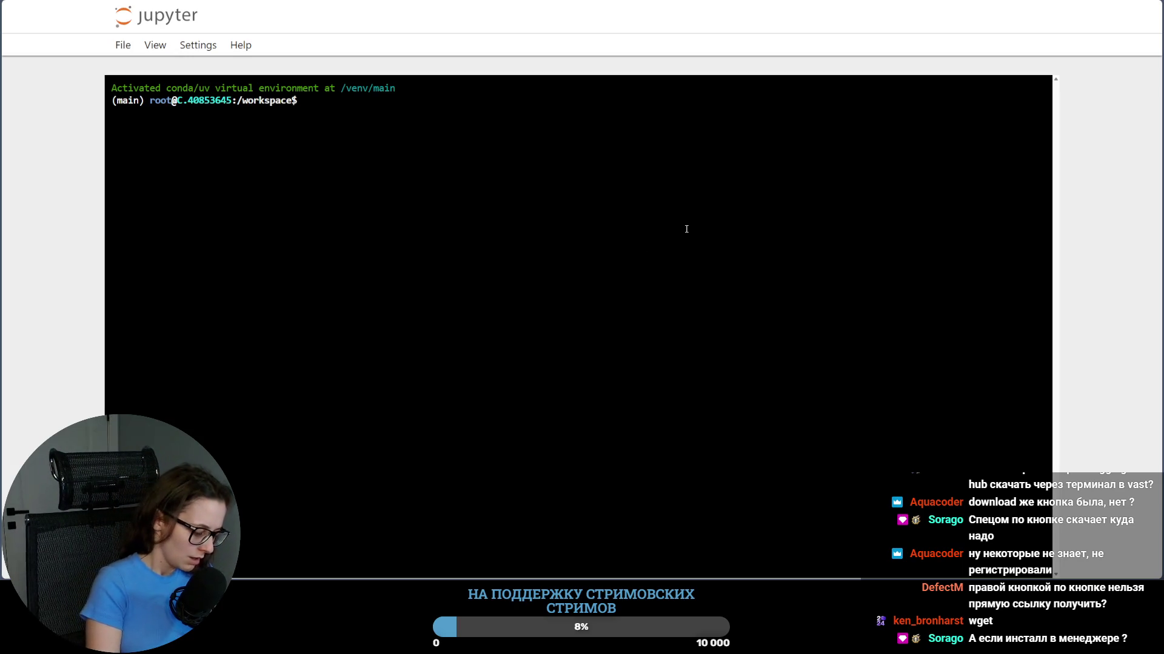
type("ls")
Step: List the workspace, cd into ComfyUI and then models, listing their contents
key("Return")
type("cd c")
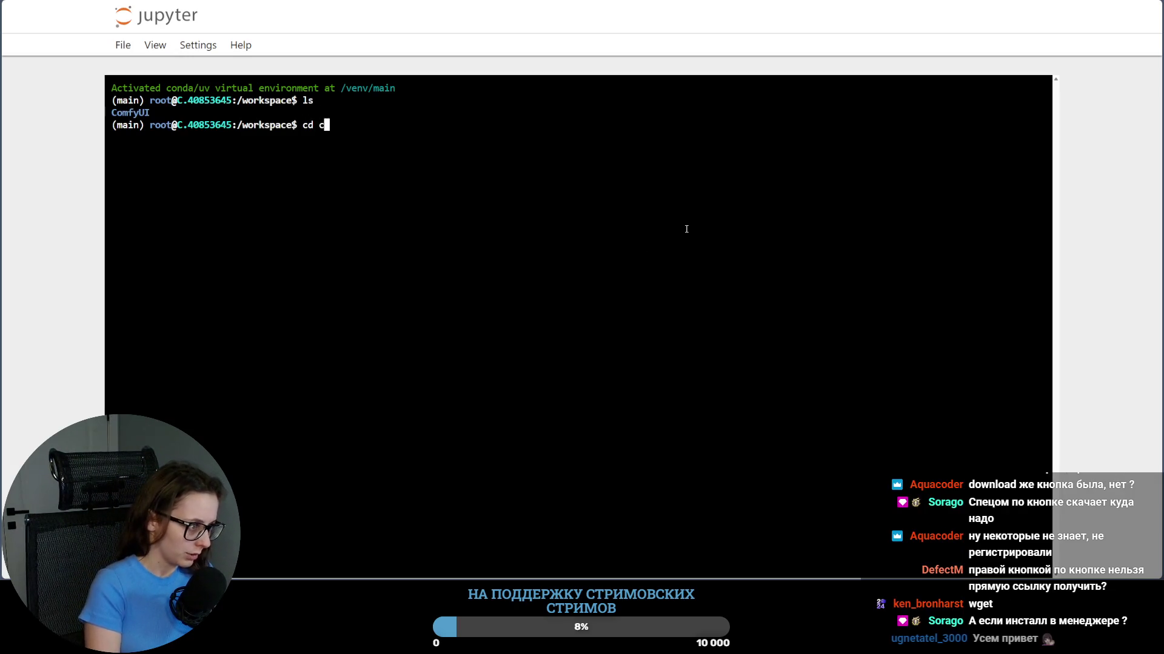
type("o")
key("Return")
type("cd ComfyUI/")
key("Tab")
key("Return")
type("ls")
key("Return")
type("cd models/")
key("Return")
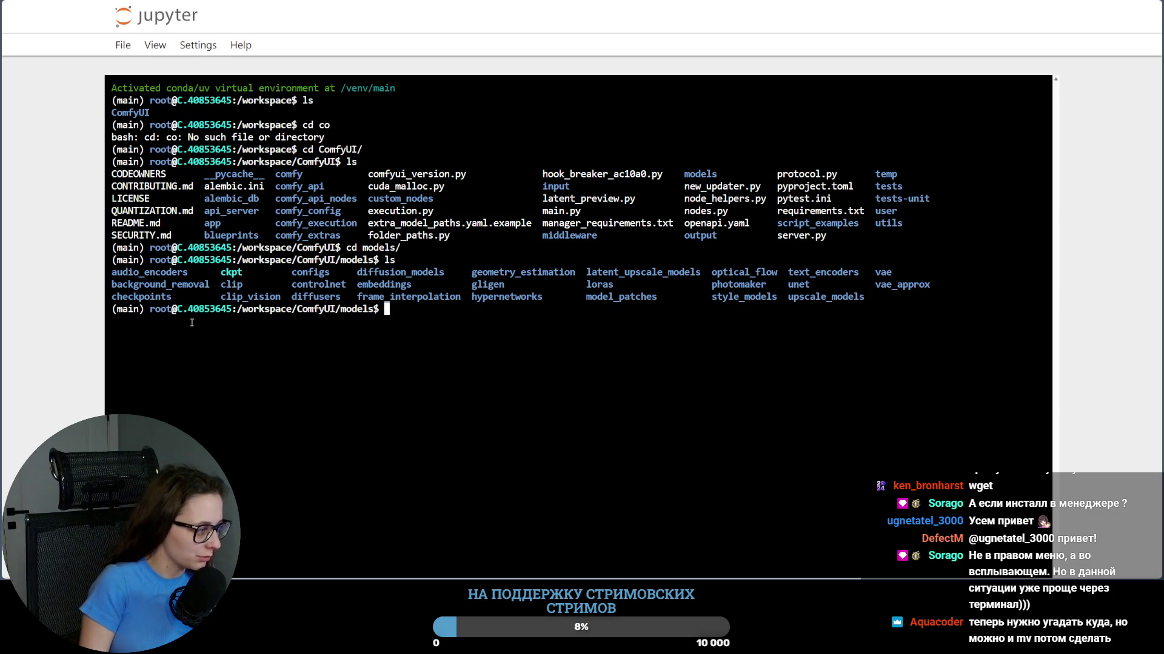
type("cd ch")
Step: Enter the checkpoints folder and wget the pasted Hugging Face checkpoint link
key("Tab")
key("Return")
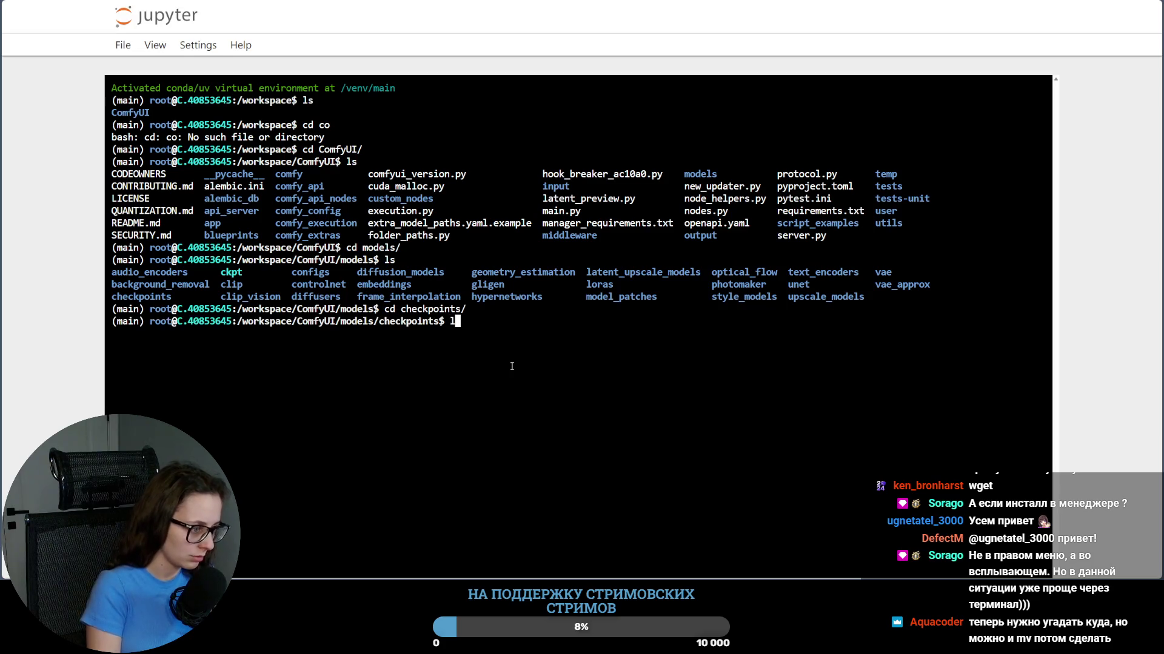
type("s")
key("Return")
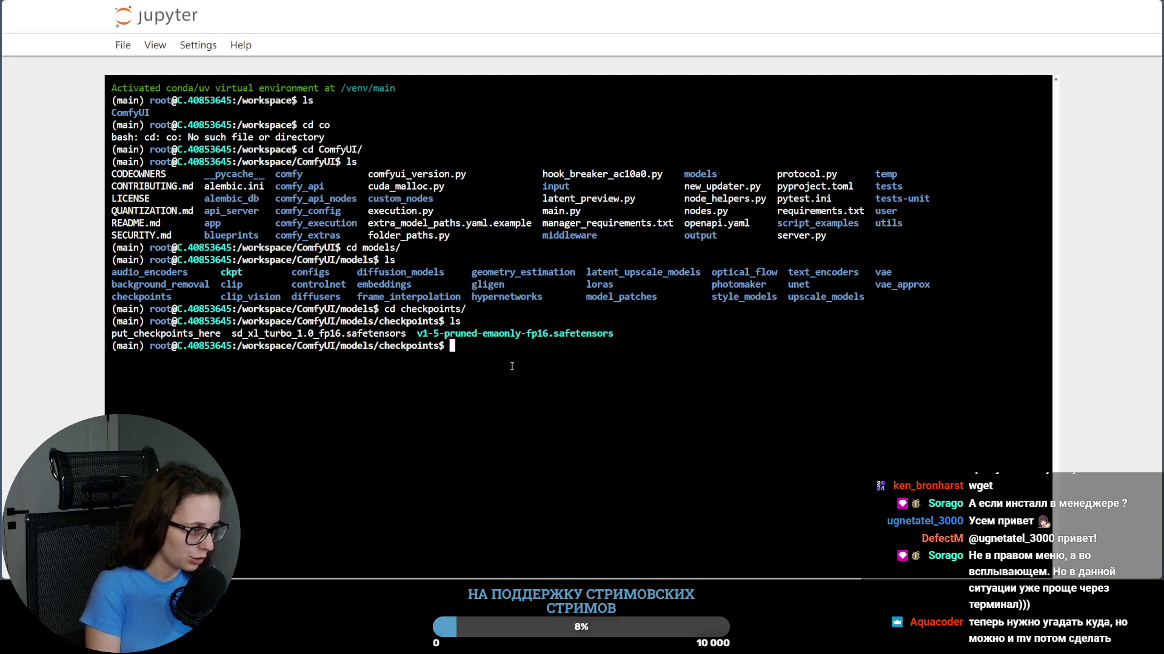
type("wget")
key("ctrl+v")
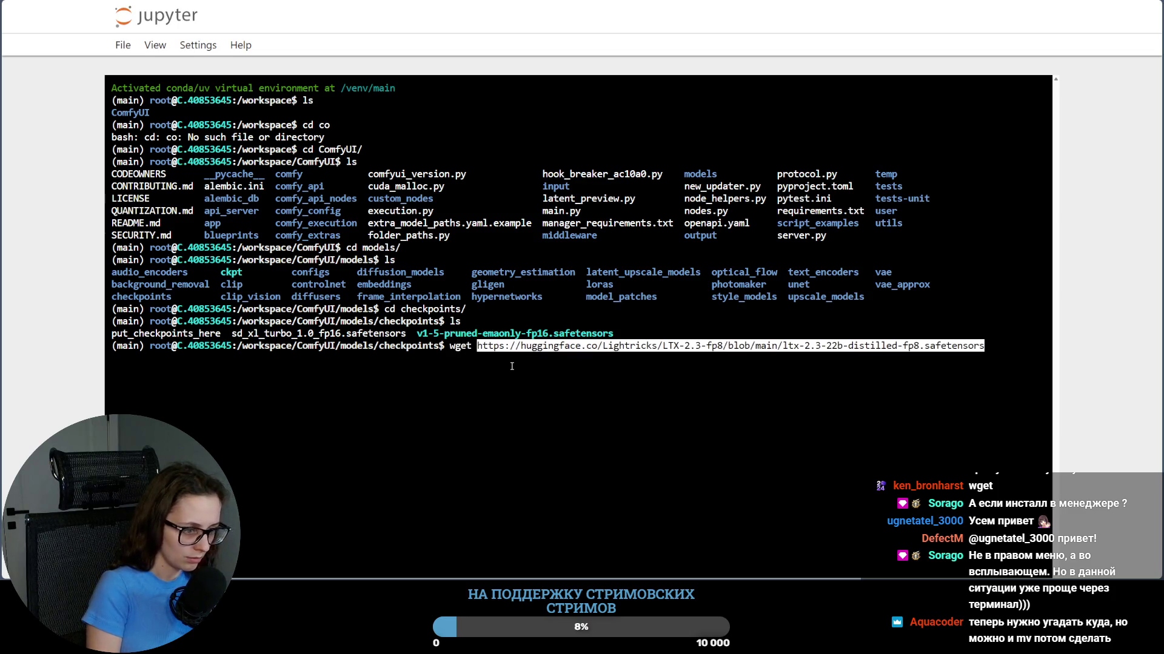
key("Return")
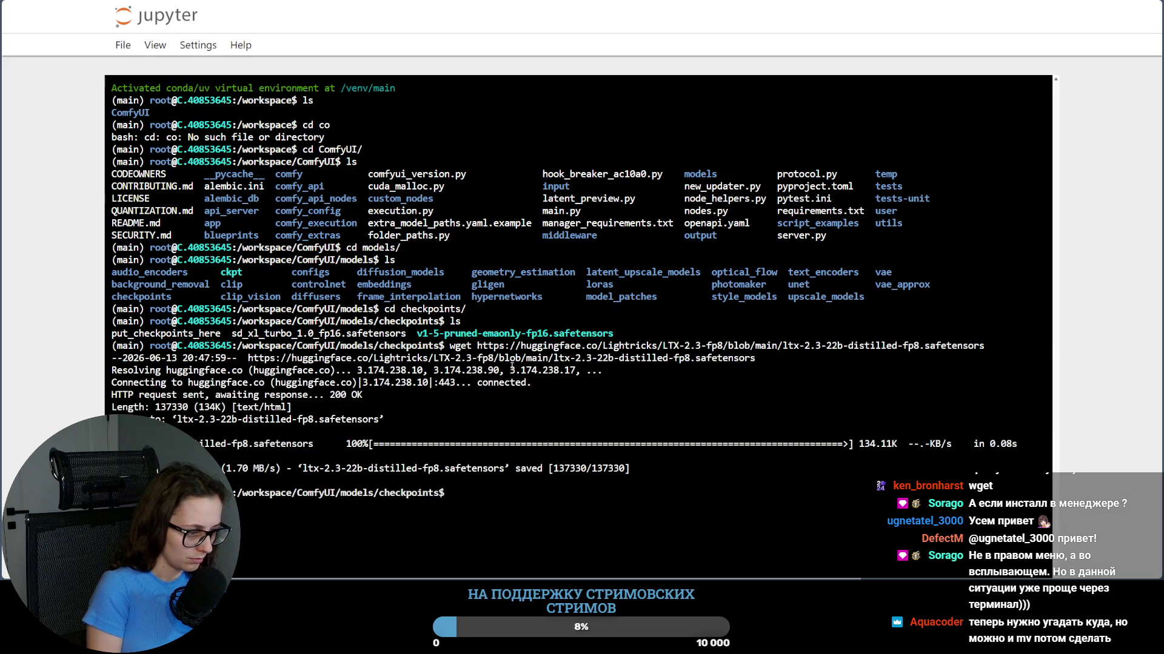
type("ls")
Step: List the files with ls -lah, revealing the download is only 135K, then return to ComfyUI
key("Return")
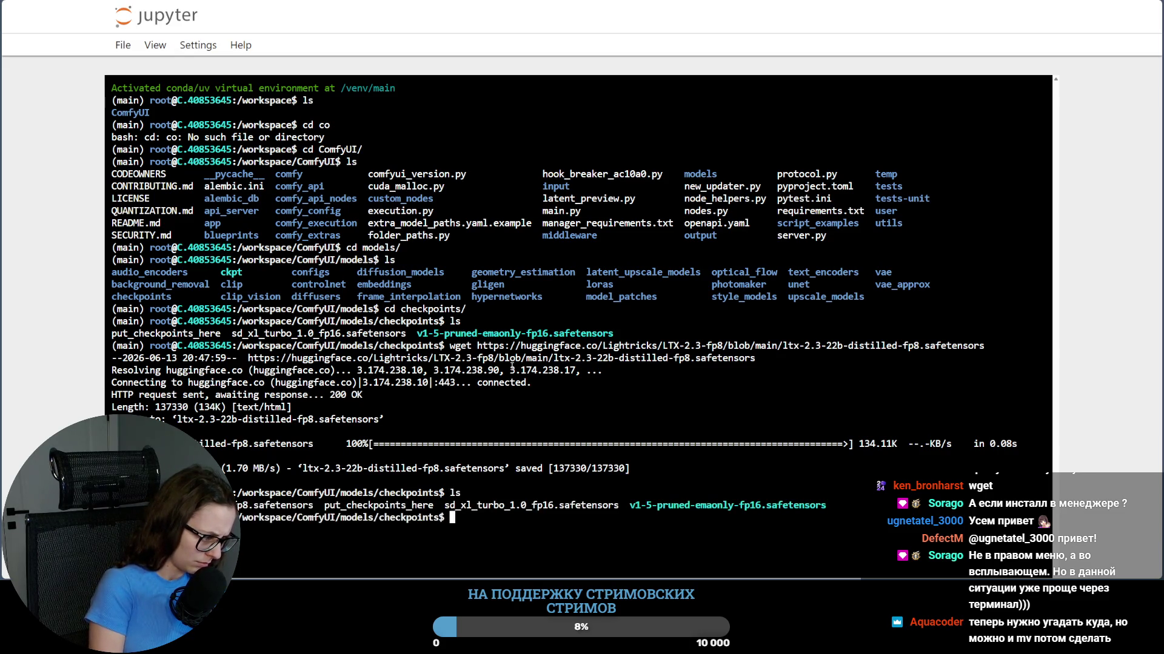
type("ls -lah")
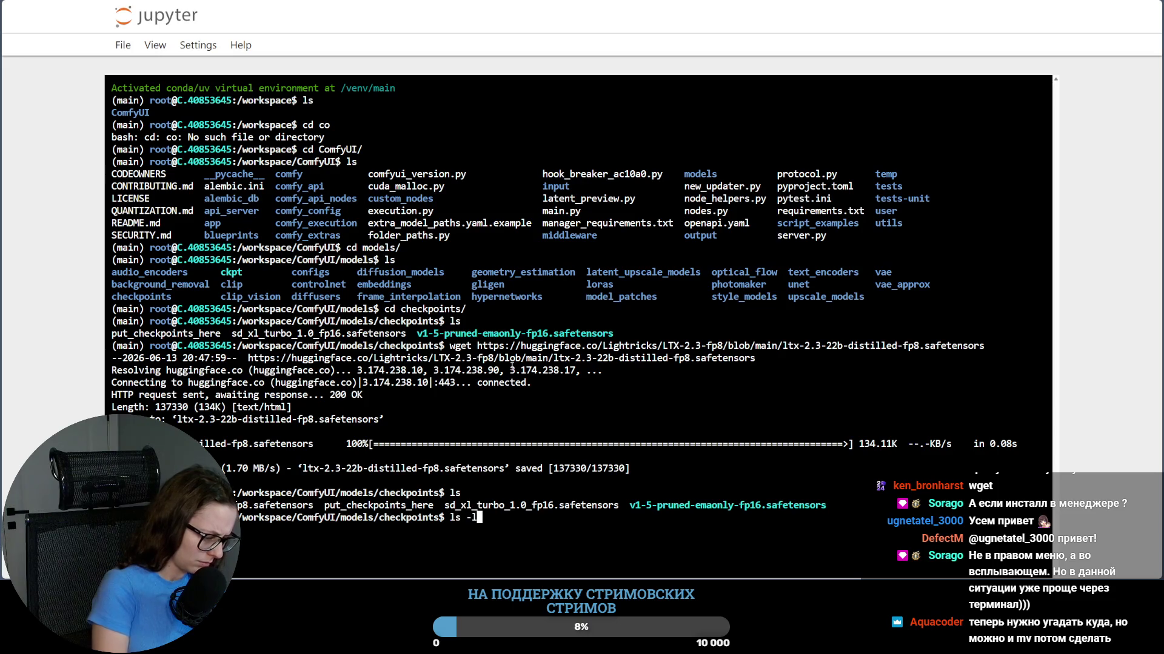
key("Return")
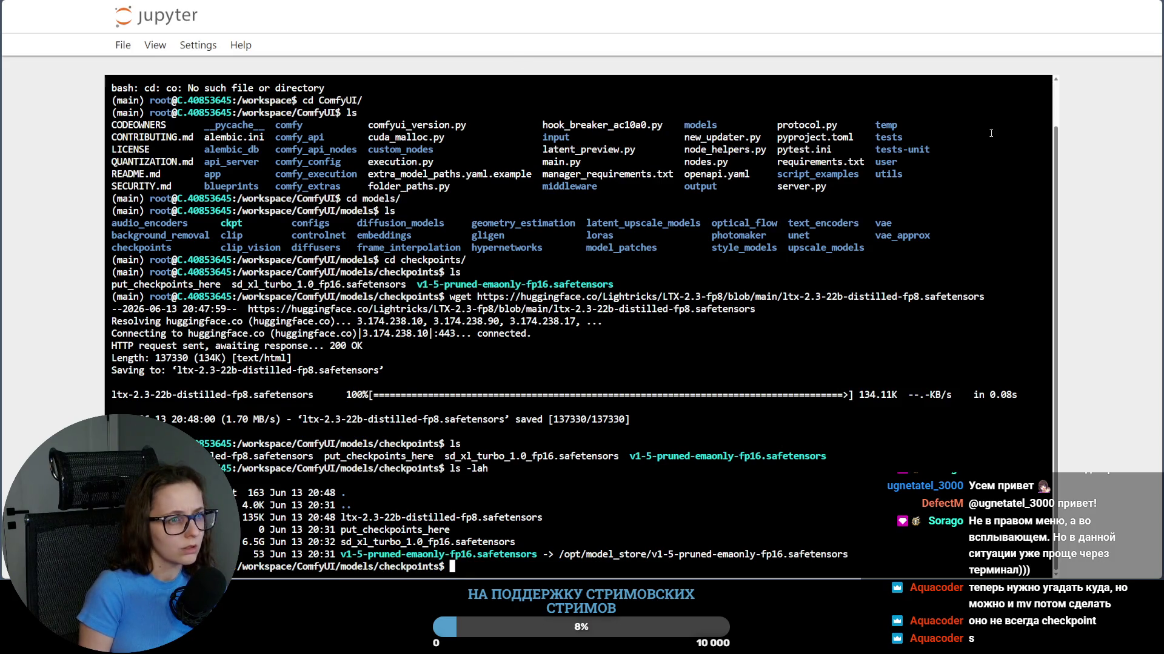
key("alt+Tab")
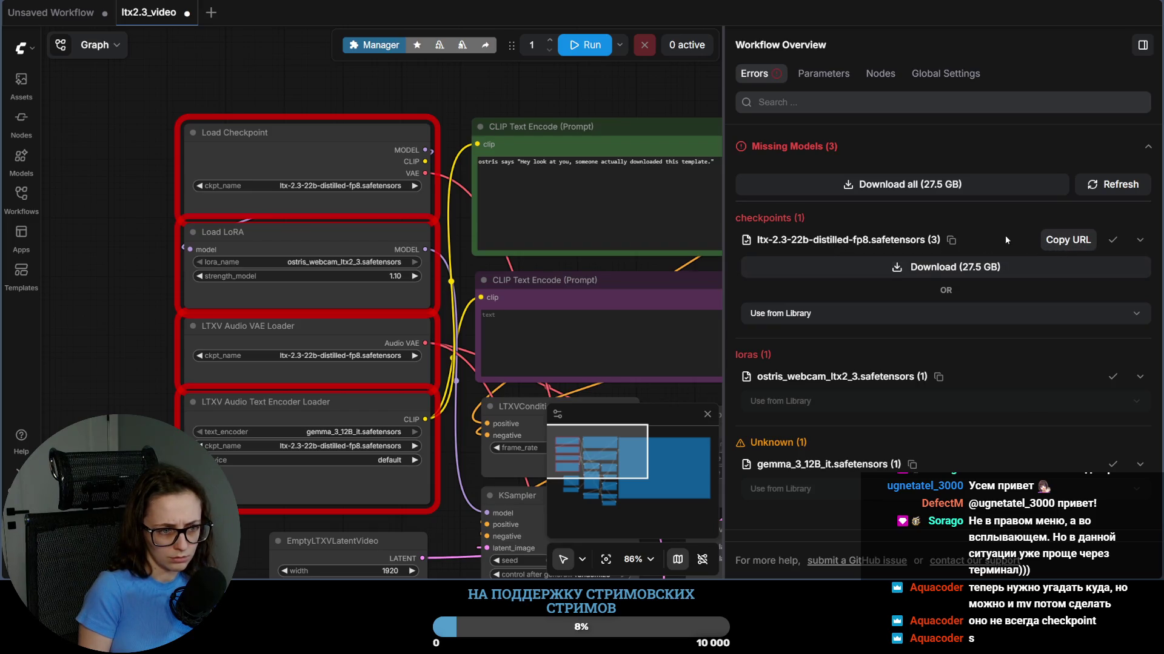
Step: Copy the missing checkpoint URL into a new tab, trimmed to the LTX-2.3-fp8 blob/main/ branch
left_click(1072, 241)
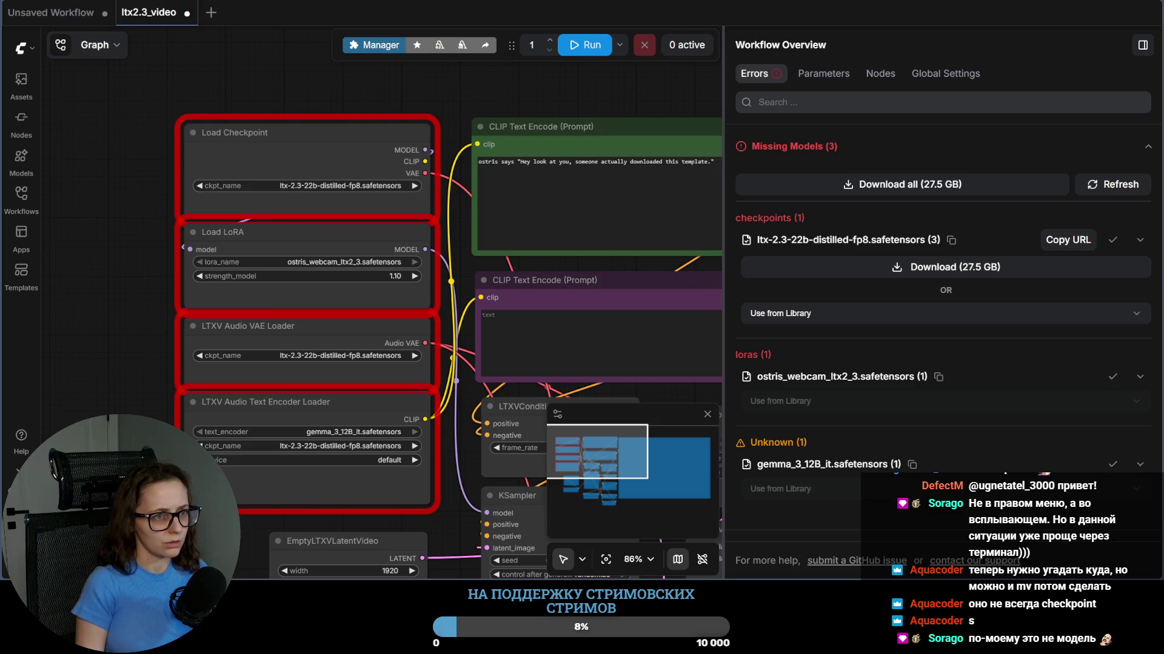
key("alt+Tab")
key("ctrl+v")
key("BackSpace")
key("BackSpace")
key("BackSpace")
key("BackSpace")
key("BackSpace")
key("BackSpace")
key("BackSpace")
key("BackSpace")
key("BackSpace")
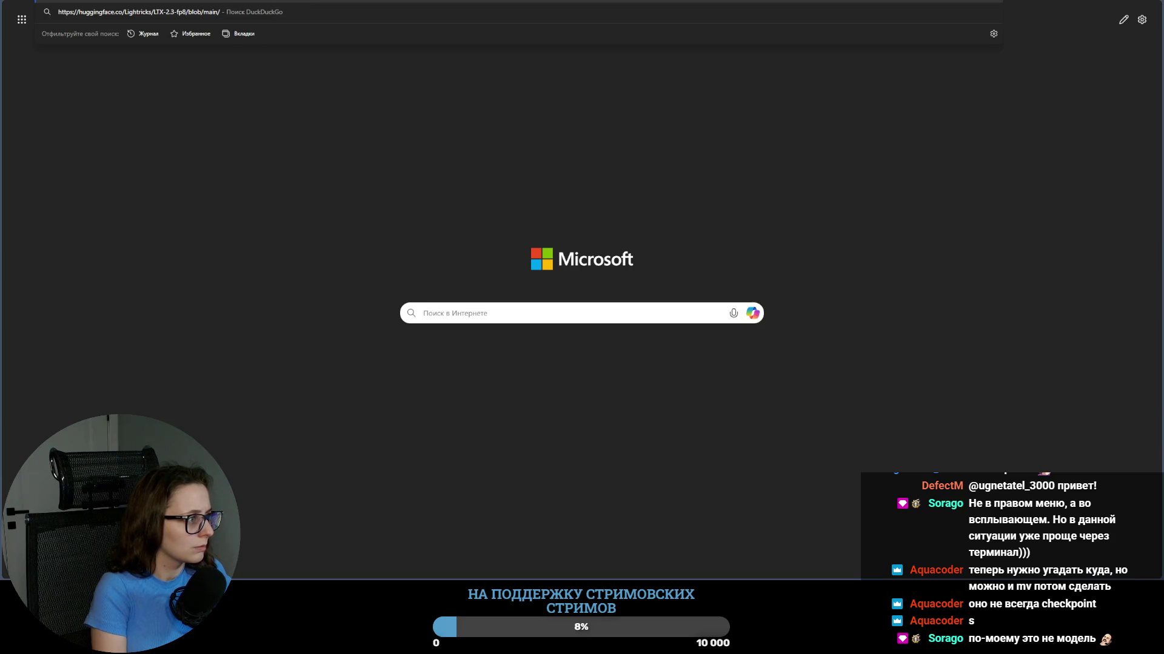
Step: Load the trimmed address, fix the 404 by dropping the trailing slash, then return to Jupyter
key("Return")
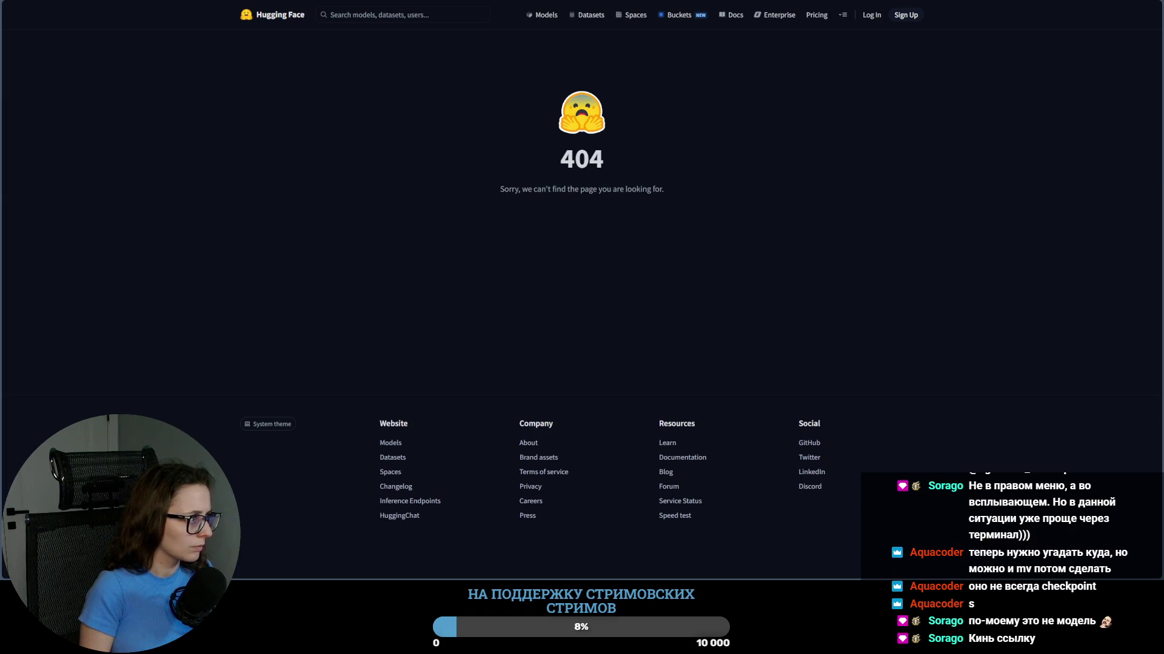
key("ctrl+l")
key("BackSpace")
key("Return")
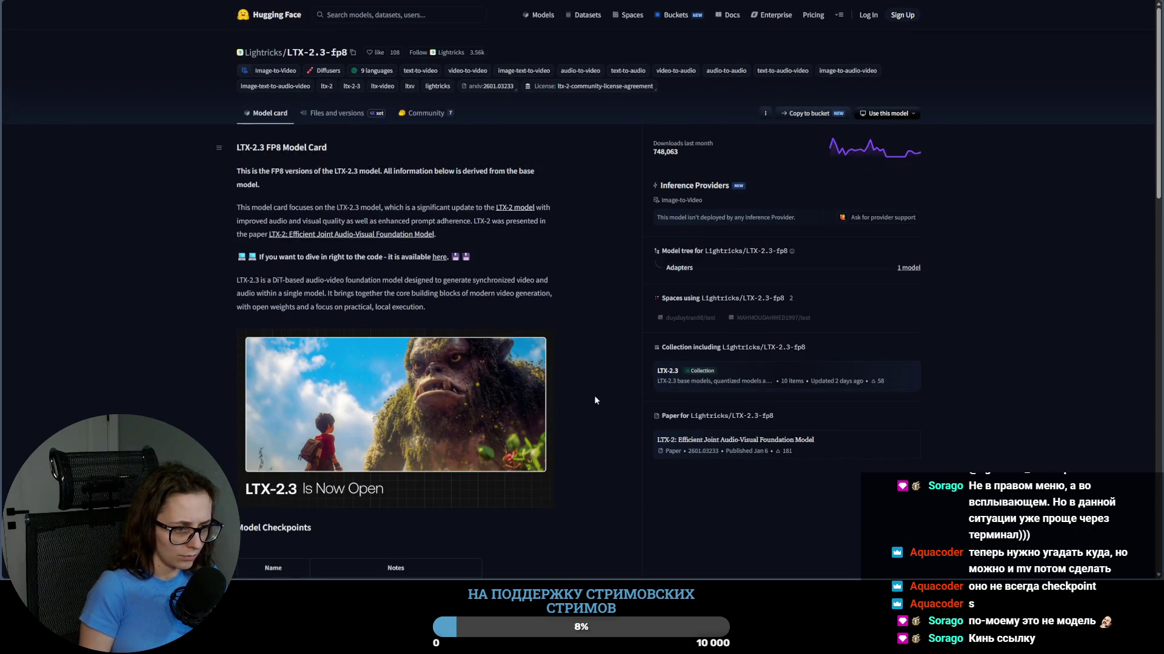
scroll(593, 395, "down", 1)
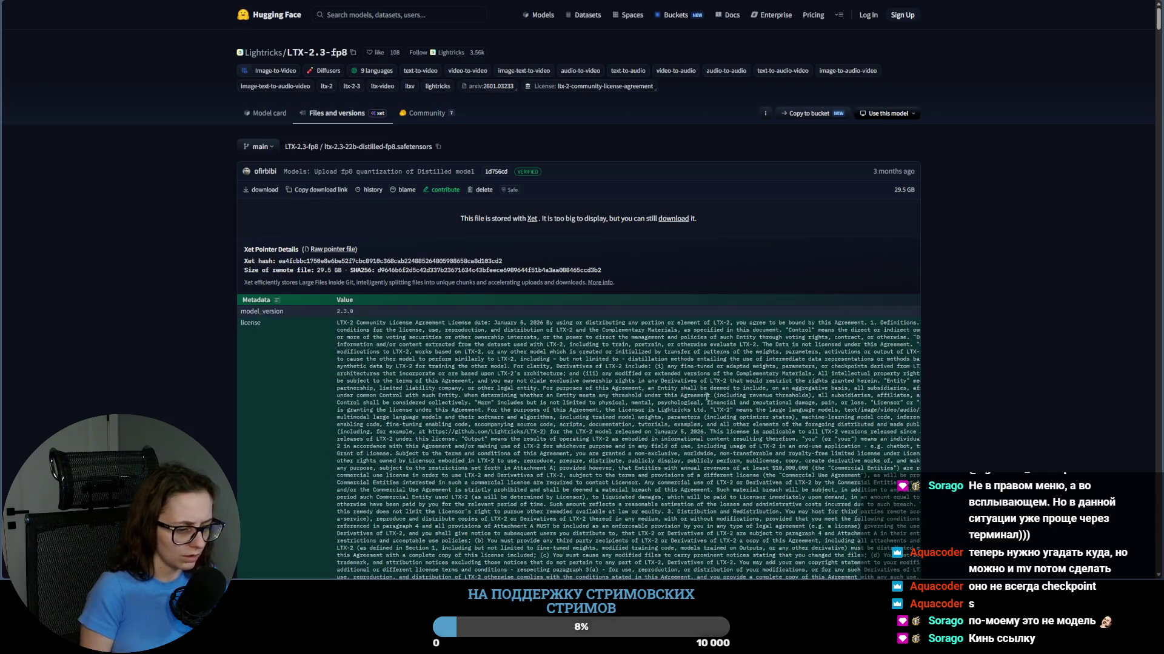
key("alt+Tab")
key("alt+Tab")
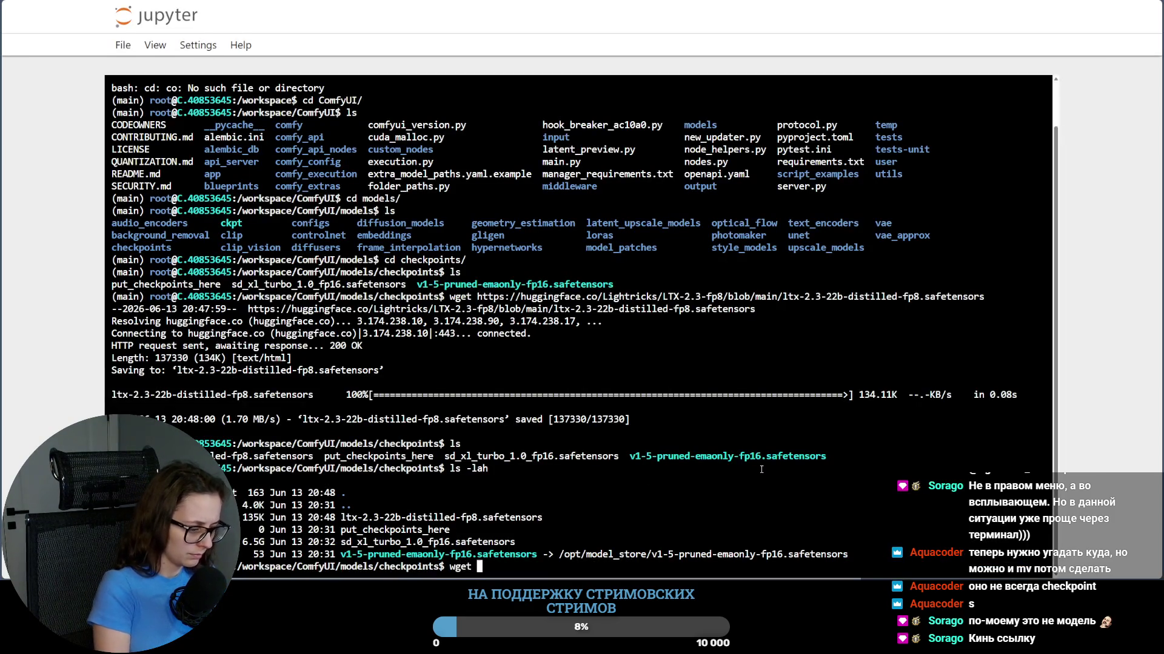
Step: Delete the 135K stub and wget the real distilled fp8 checkpoint via the resolve URL, then go to Vast.ai
key("ctrl+v")
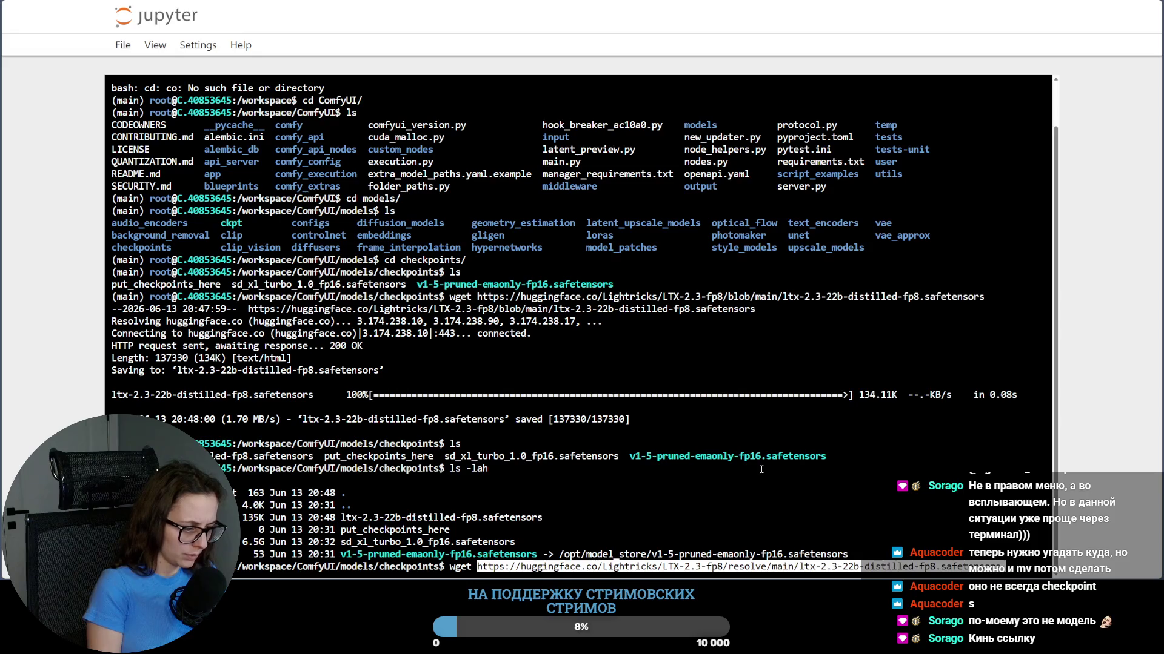
key("ctrl+c")
key("ctrl+c")
key("ctrl+c")
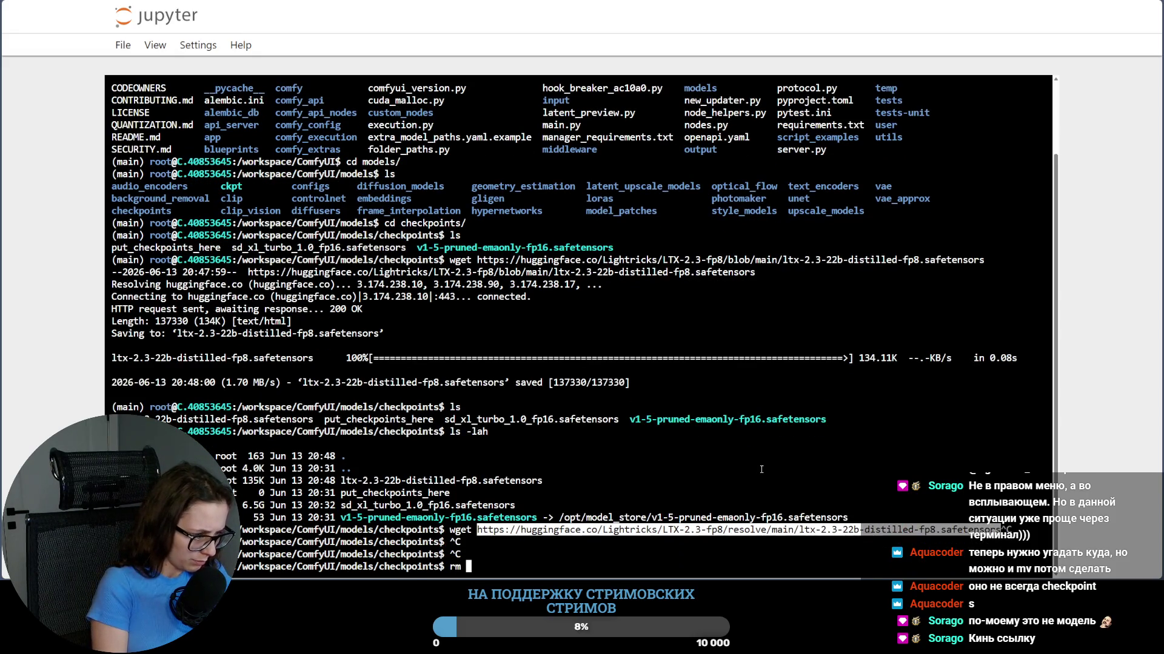
type("rm ltx-2.3-22b-distilled-fp8.safetensors")
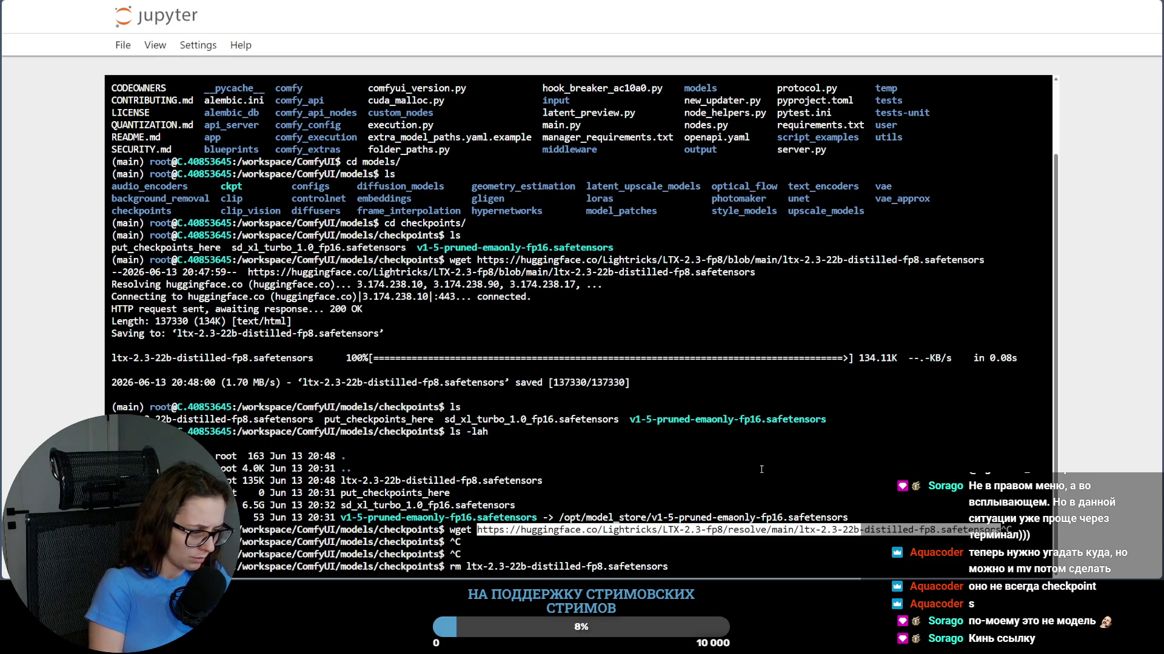
type("ltx-2.3-22b-distilled-fp8.safetensors")
key("Return")
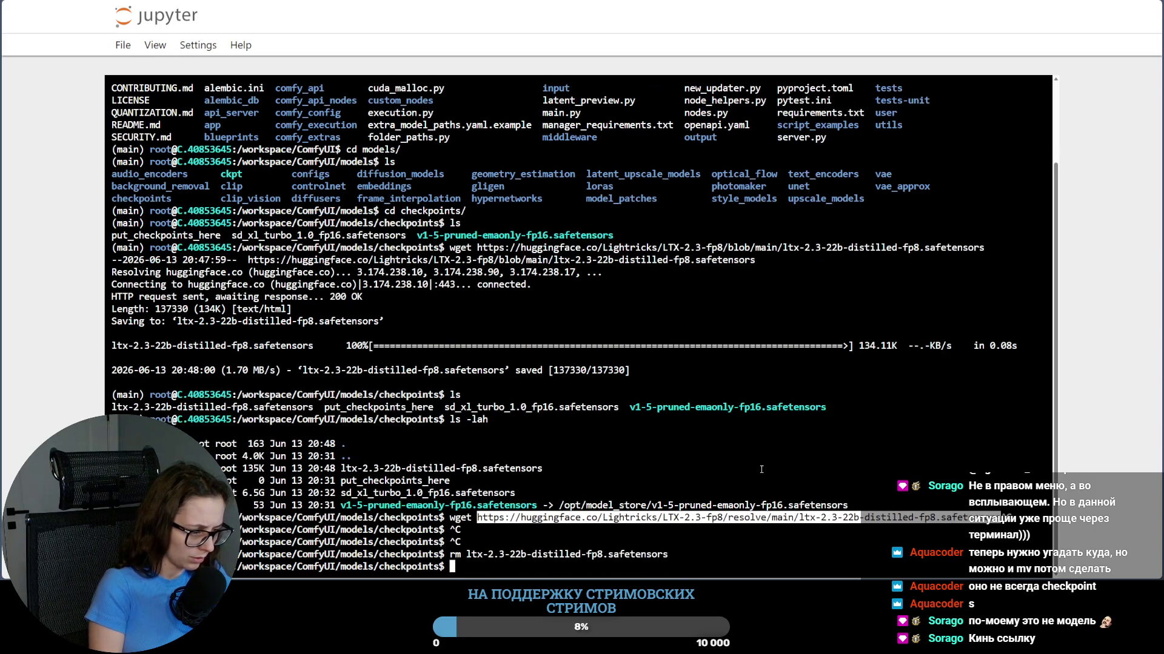
type("wg")
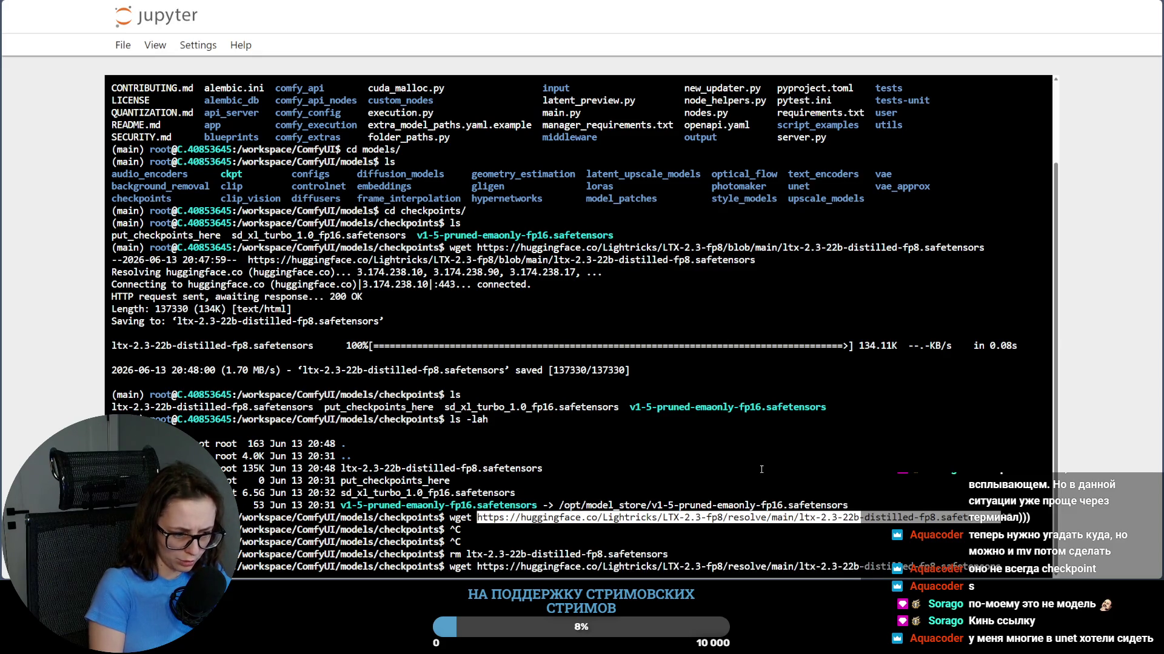
key("Return")
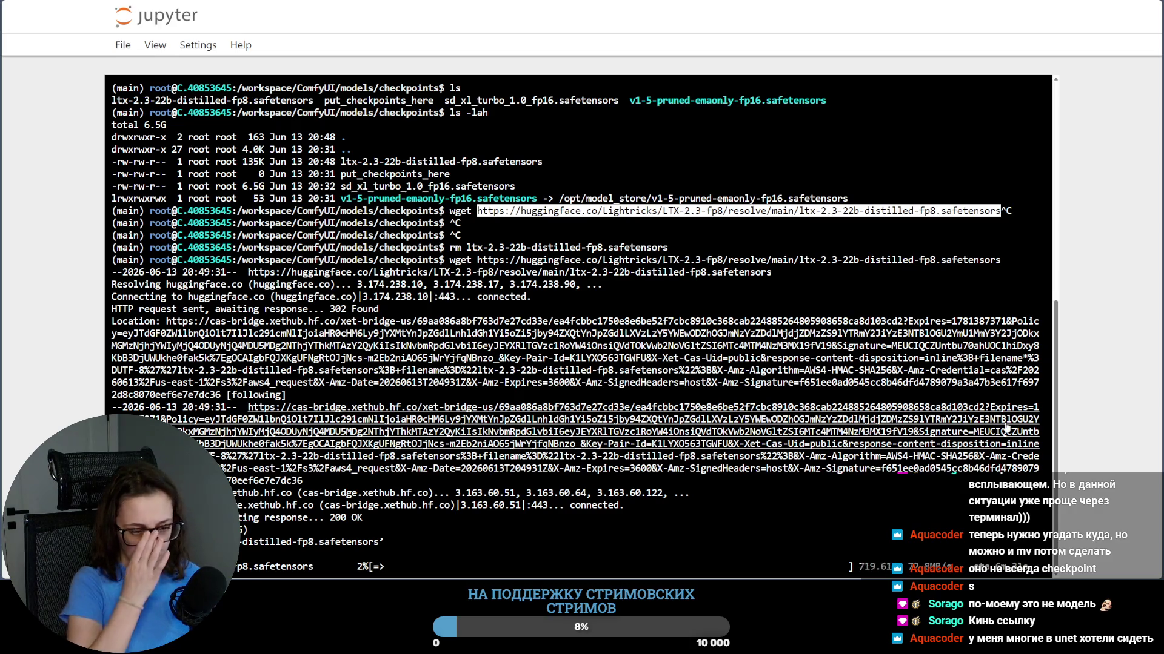
key("ctrl+shift+Tab")
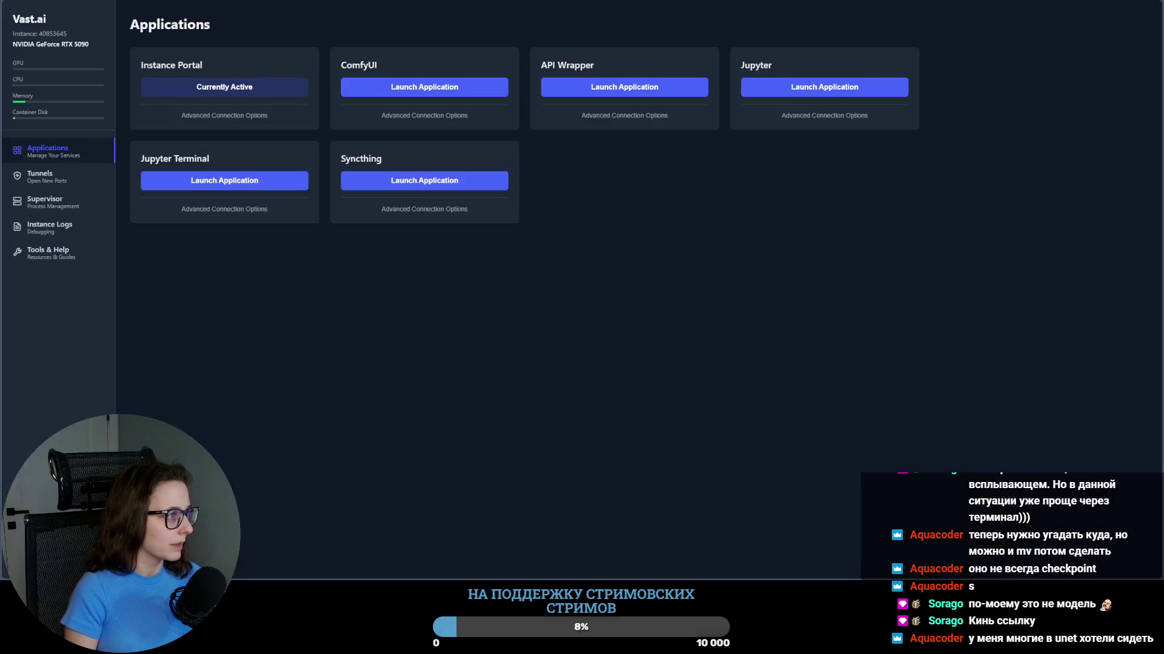
Step: Switch to the masha_ltx_lora job tab and open its Samples view for the step-250 videos
key("ctrl+shift+Tab")
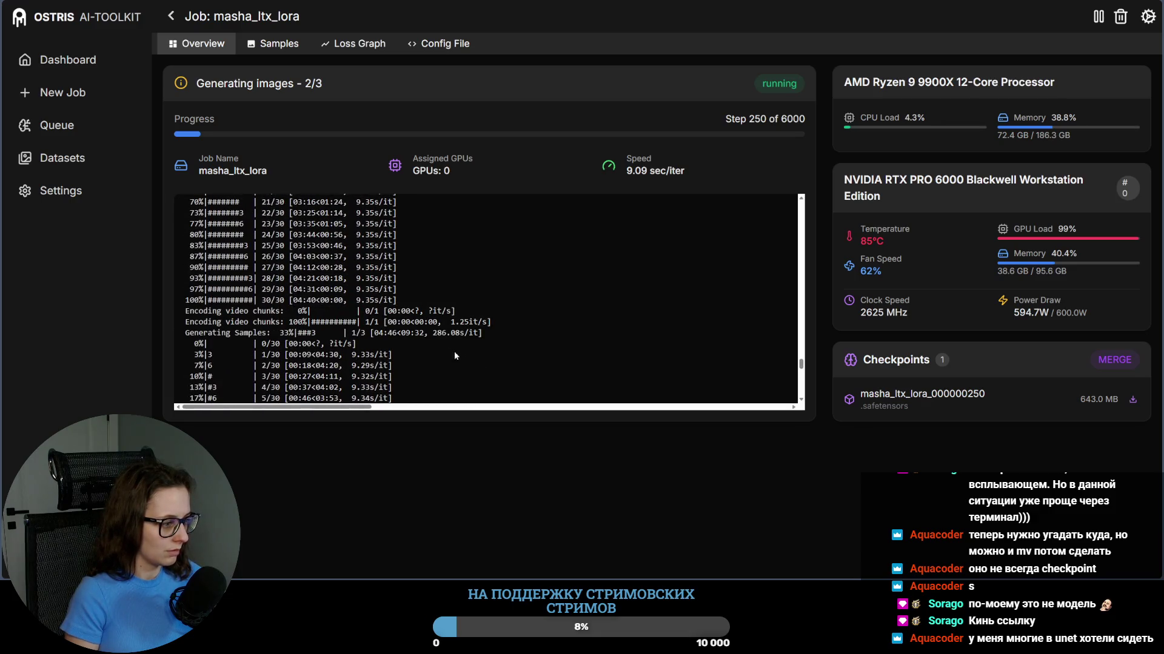
scroll(454, 351, "up", 3)
scroll(459, 352, "up", 3)
scroll(454, 334, "down", 2)
scroll(454, 335, "up", 2)
scroll(494, 306, "down", 2)
scroll(494, 306, "up", 2)
scroll(494, 306, "down", 3)
scroll(493, 306, "down", 1)
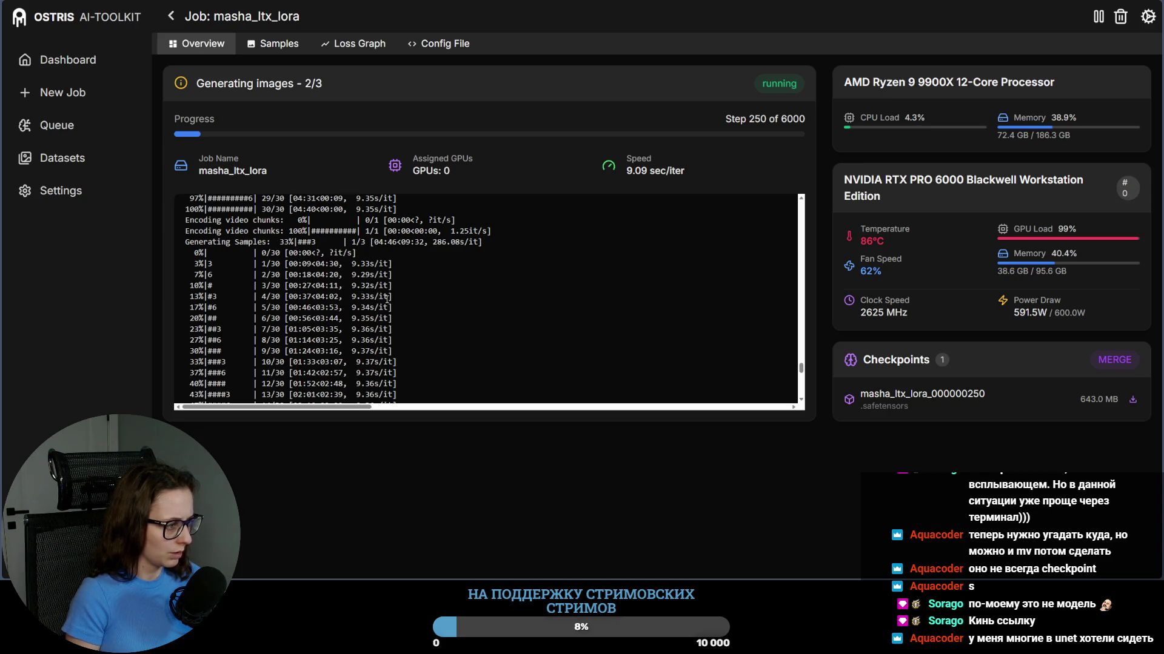
scroll(389, 299, "down", 5)
scroll(387, 298, "down", 2)
scroll(389, 299, "down", 1)
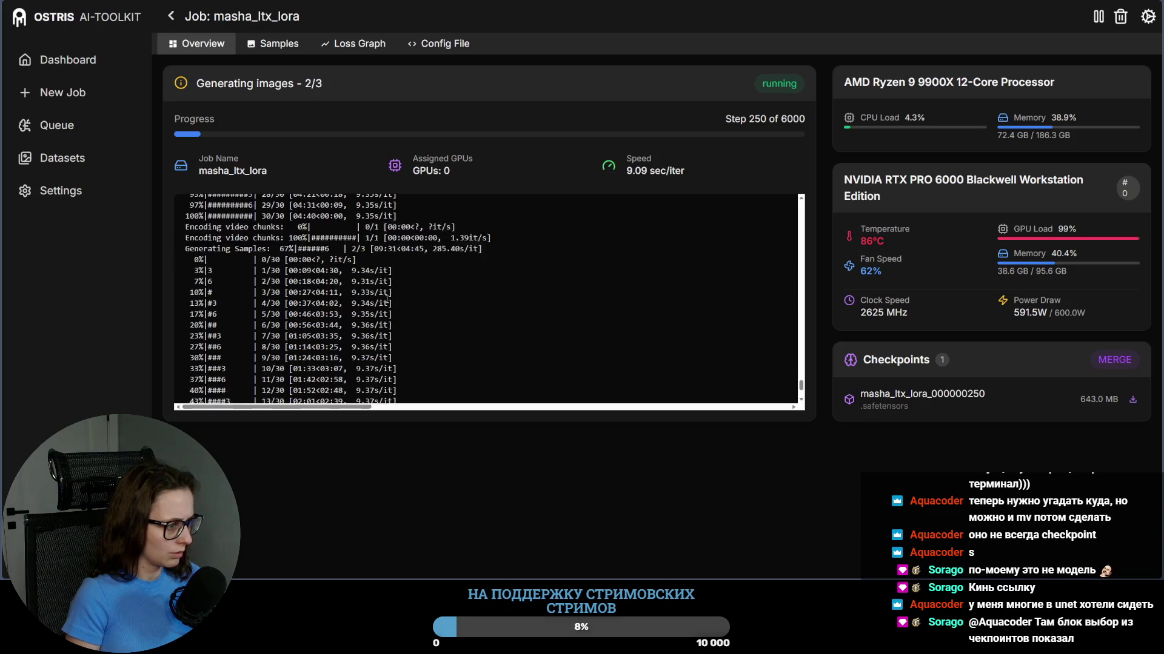
scroll(389, 299, "down", 2)
left_click(276, 46)
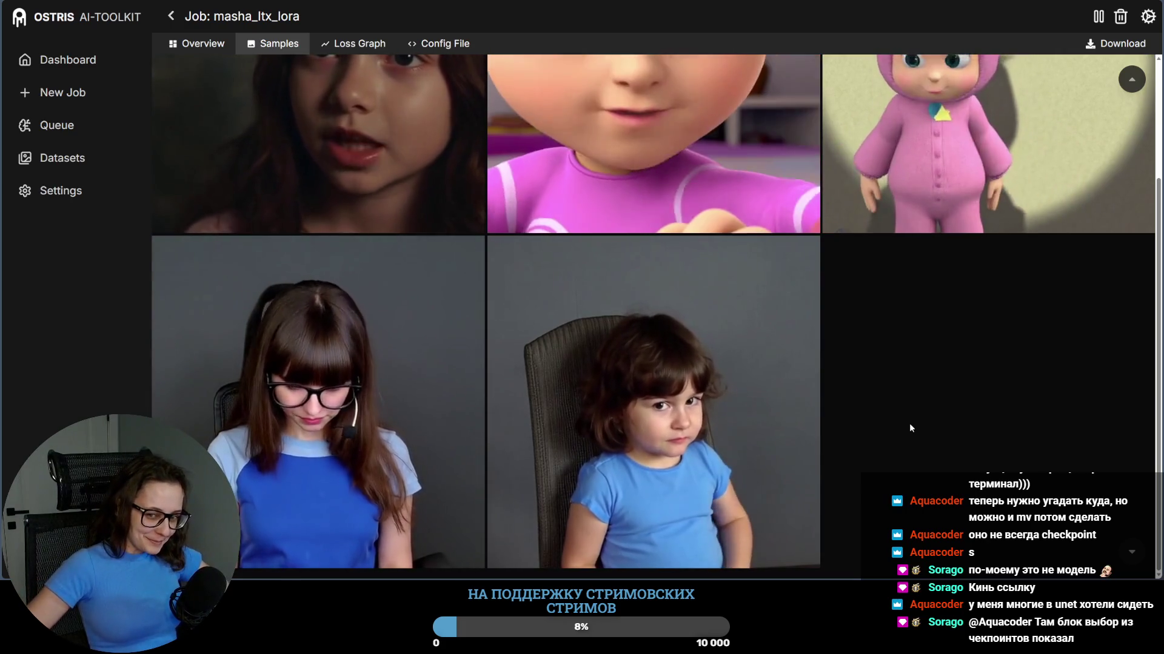
left_click(366, 357)
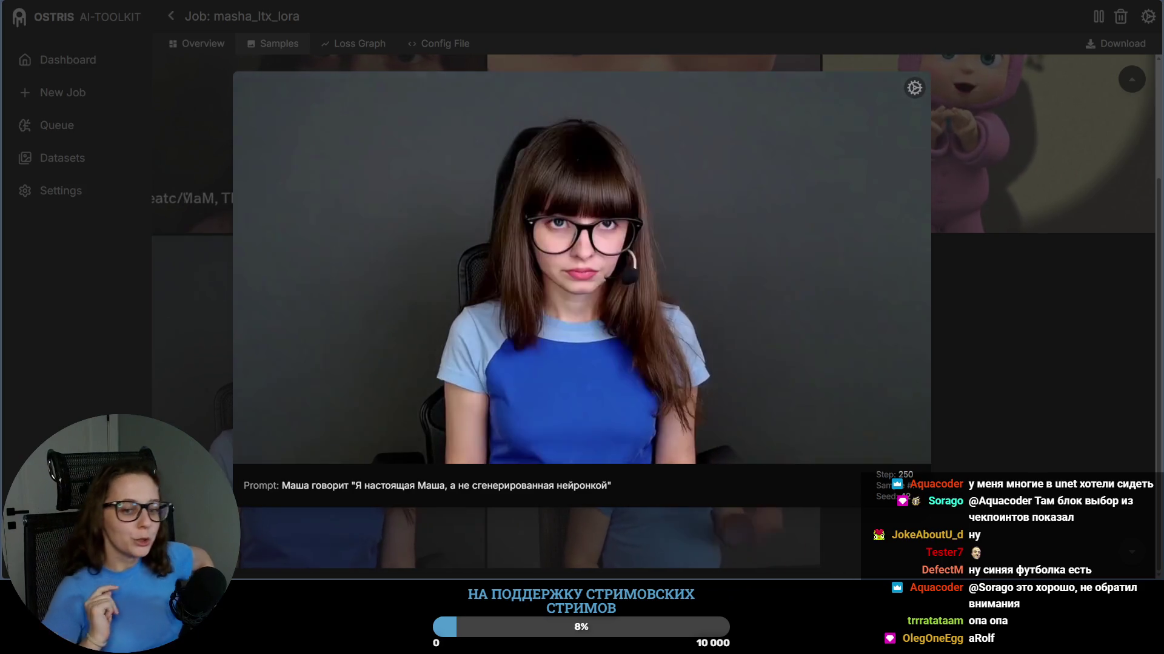
left_click(1032, 342)
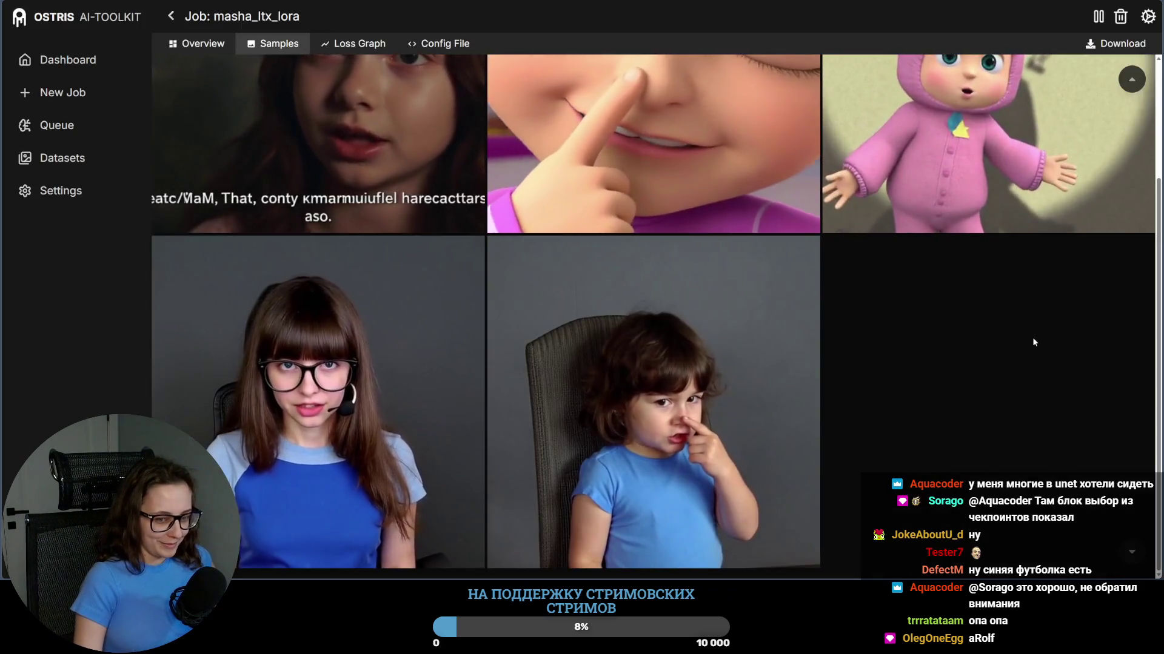
left_click(694, 410)
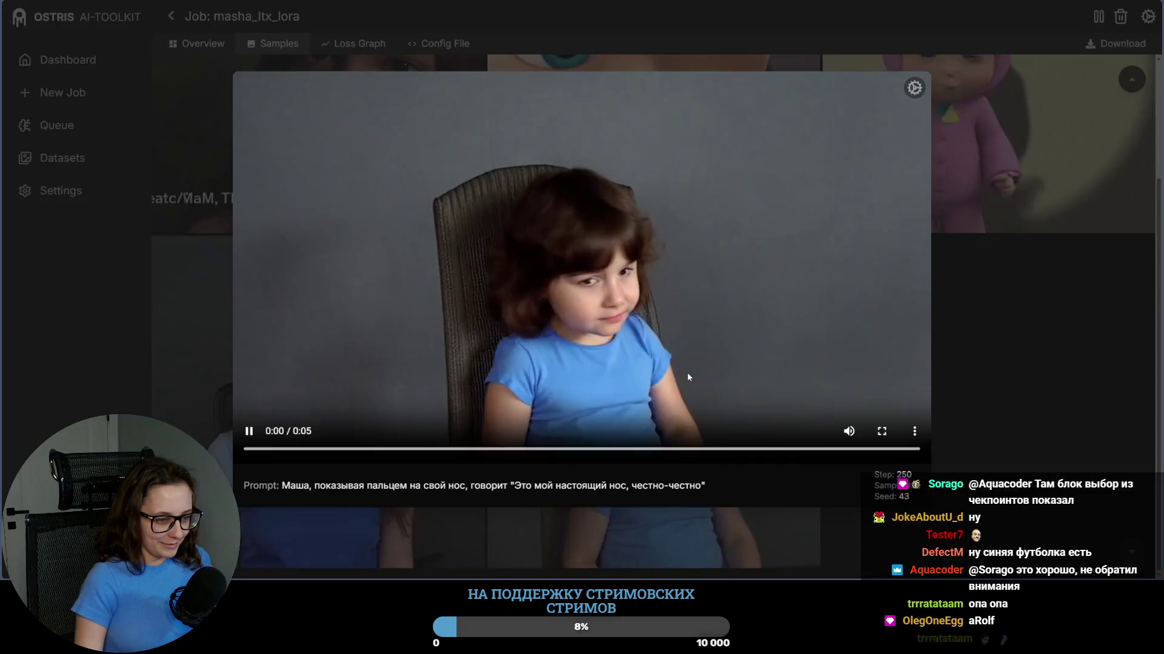
left_click(1017, 366)
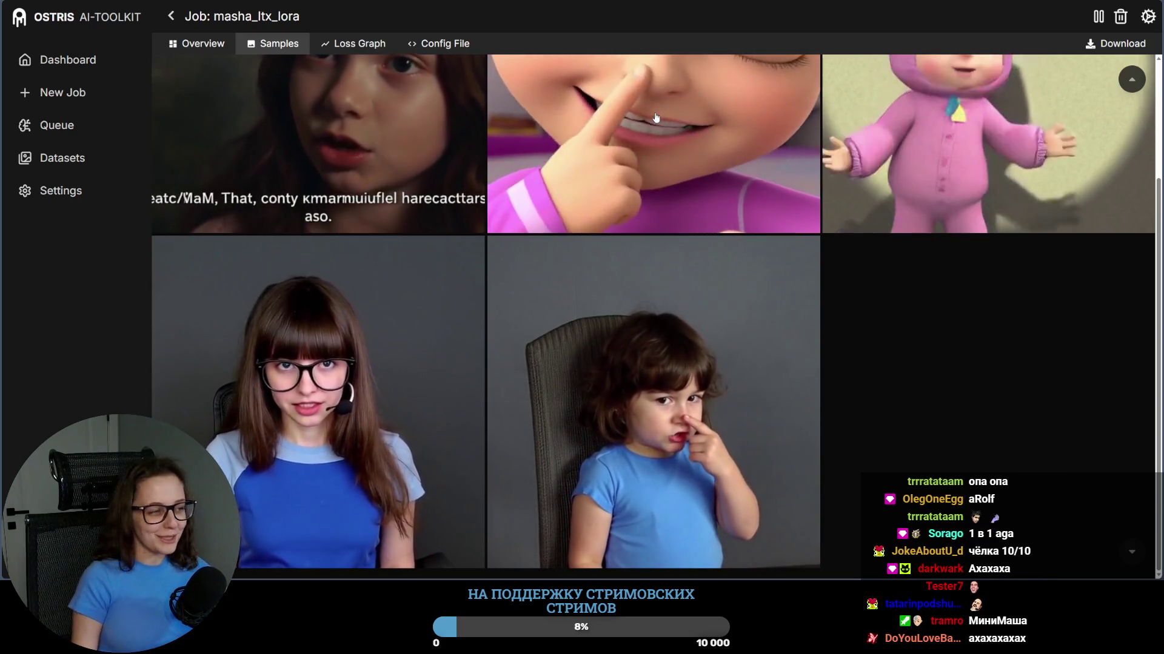
left_click(197, 43)
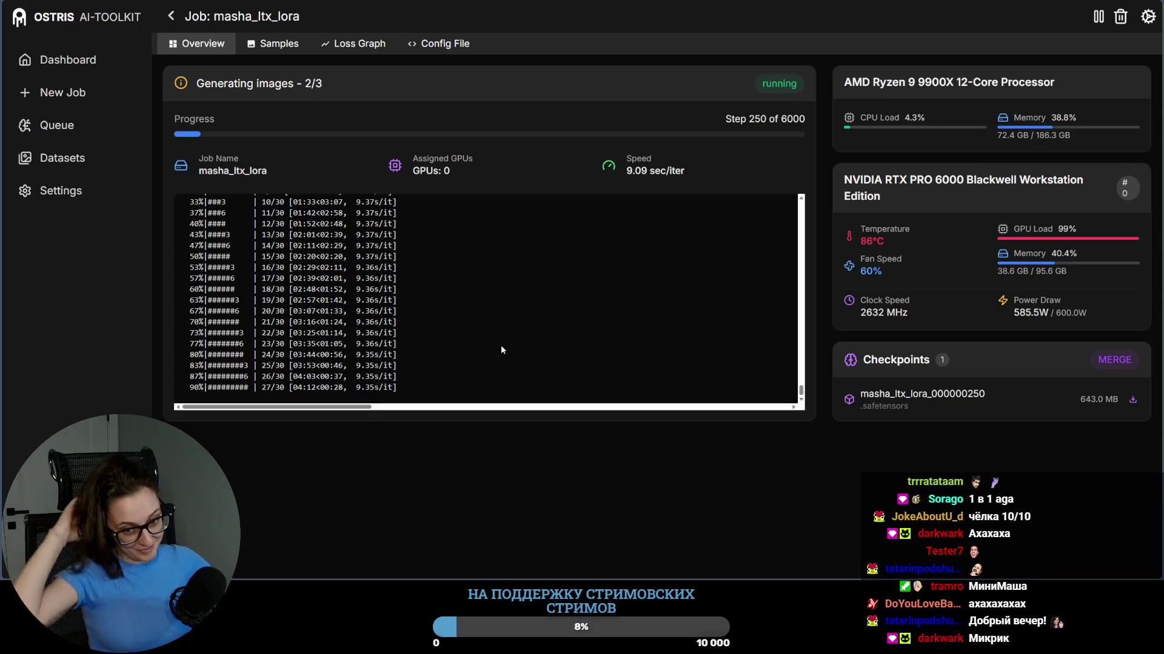
Step: Review the step-250 glasses-wearing woman sample video in the Samples view, pausing mid-playback
left_click(263, 43)
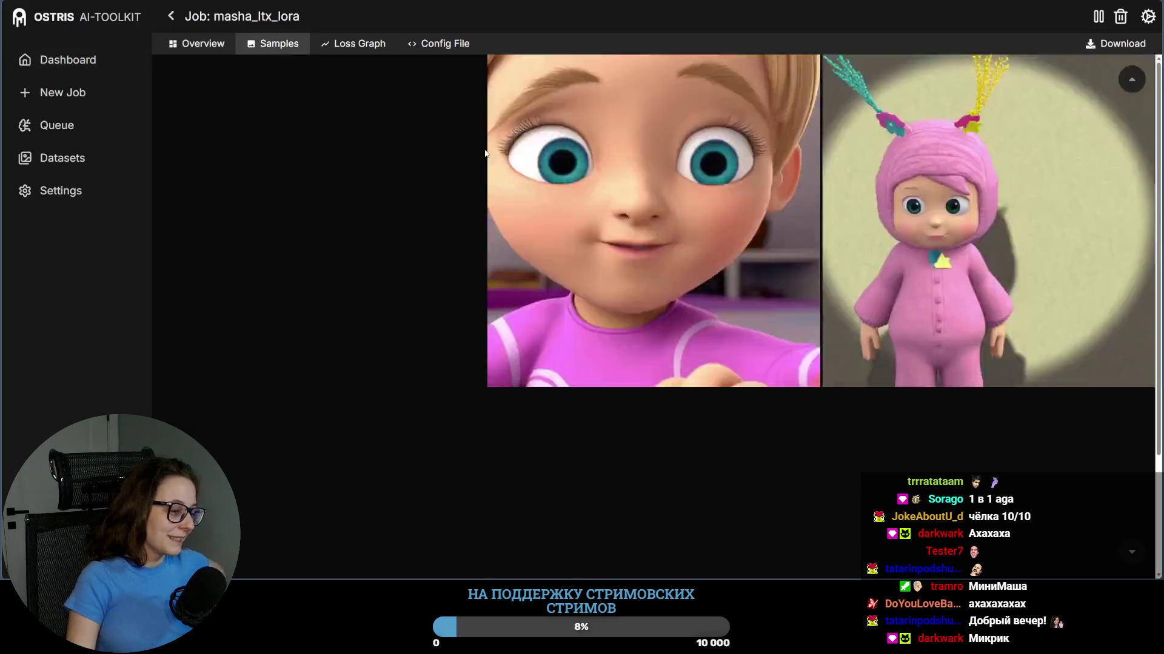
scroll(847, 438, "down", 2)
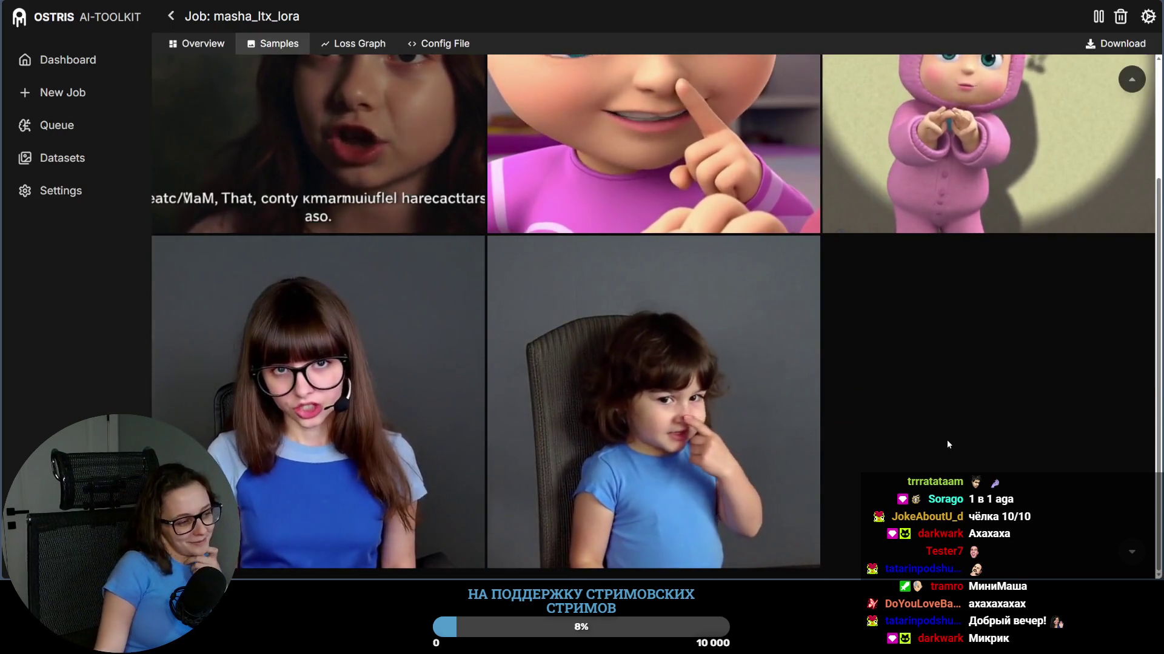
left_click(355, 391)
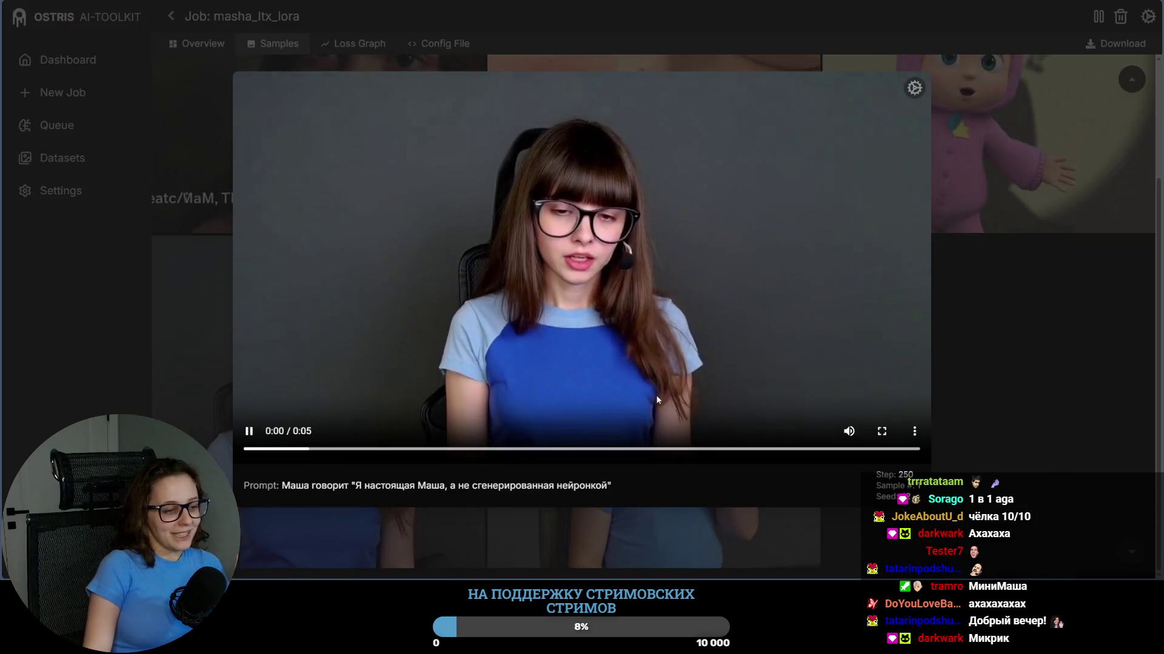
left_click(418, 437)
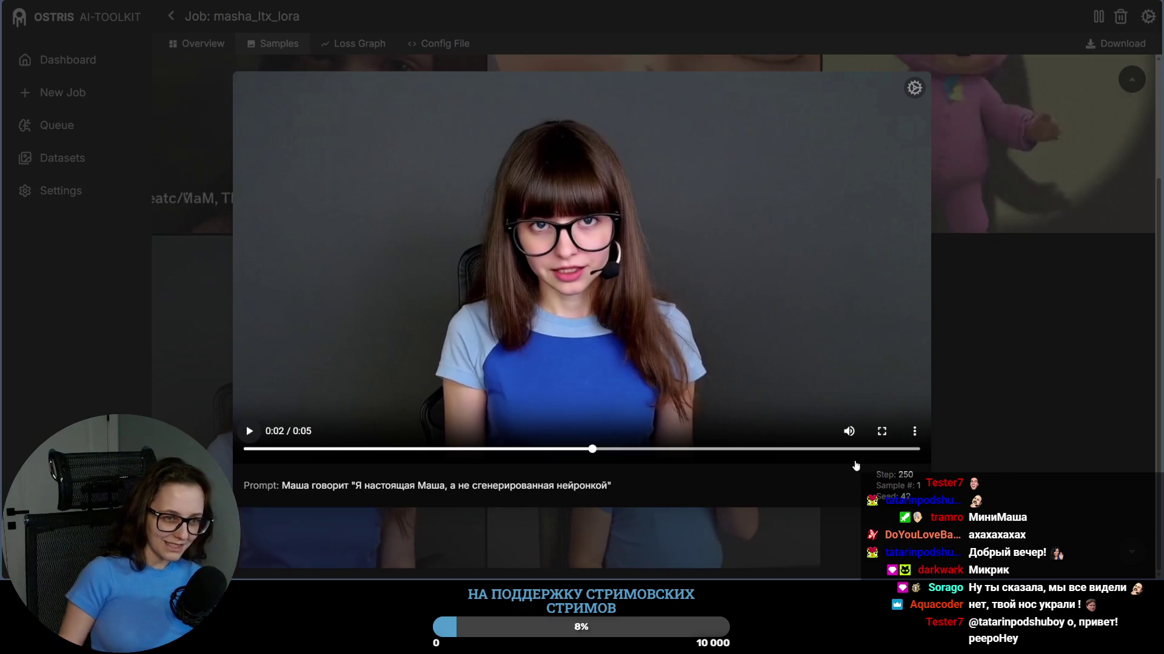
left_click(995, 376)
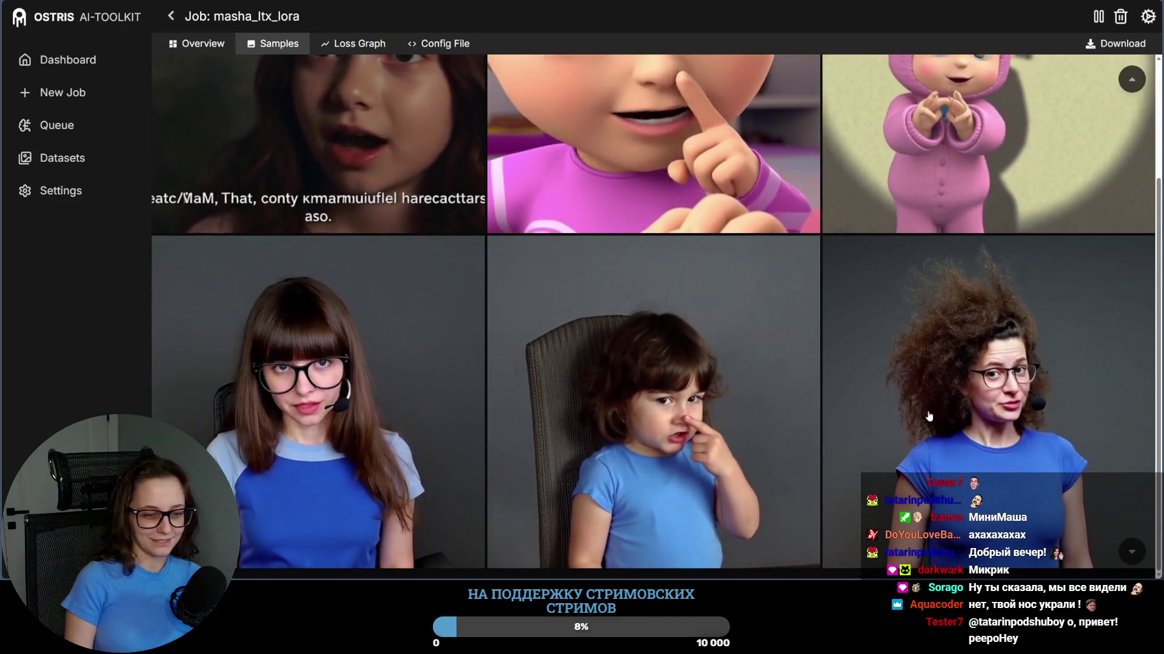
Step: Play the curly-haired woman sample video, then switch to the Datasets list showing masha
left_click(1040, 393)
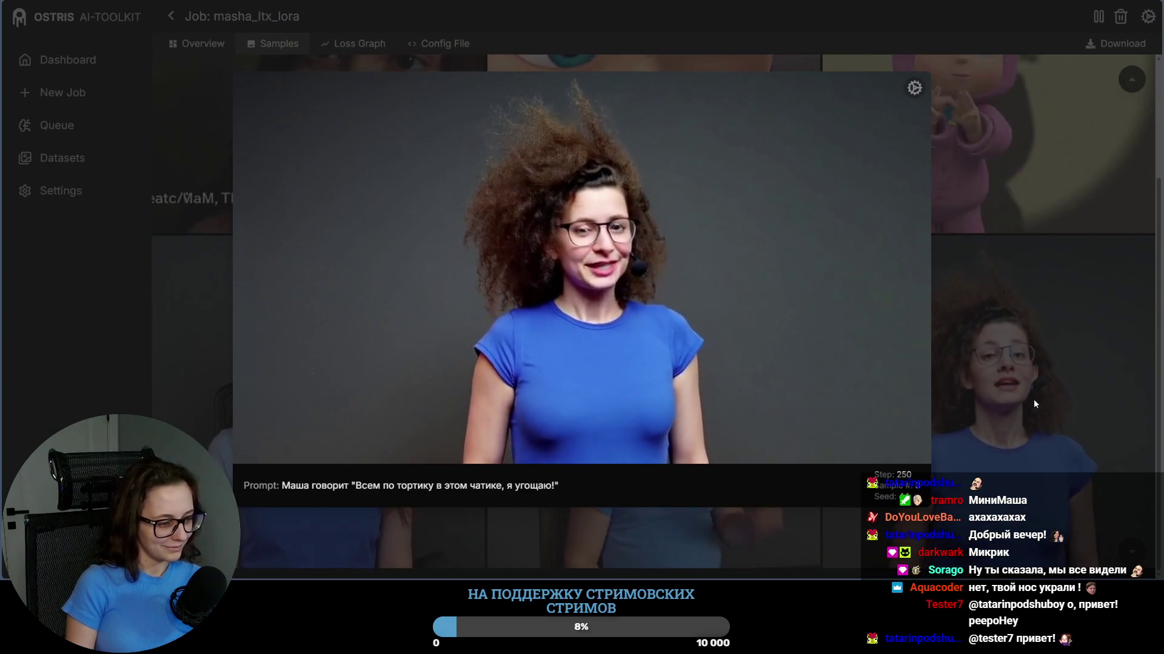
left_click(1045, 228)
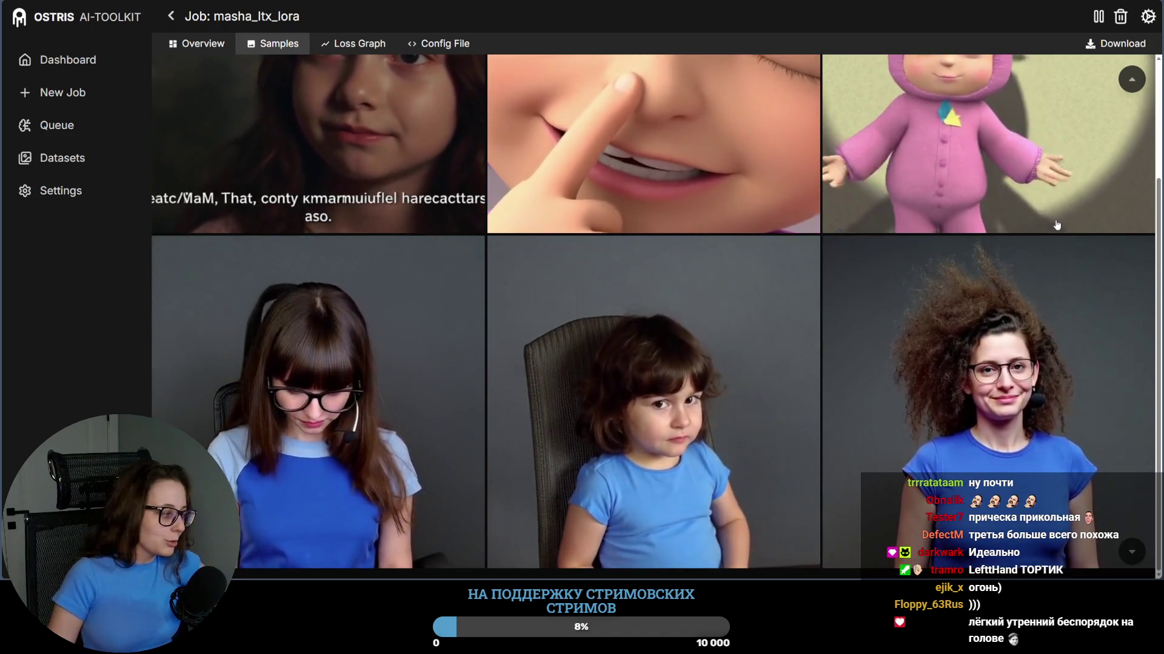
left_click(86, 160)
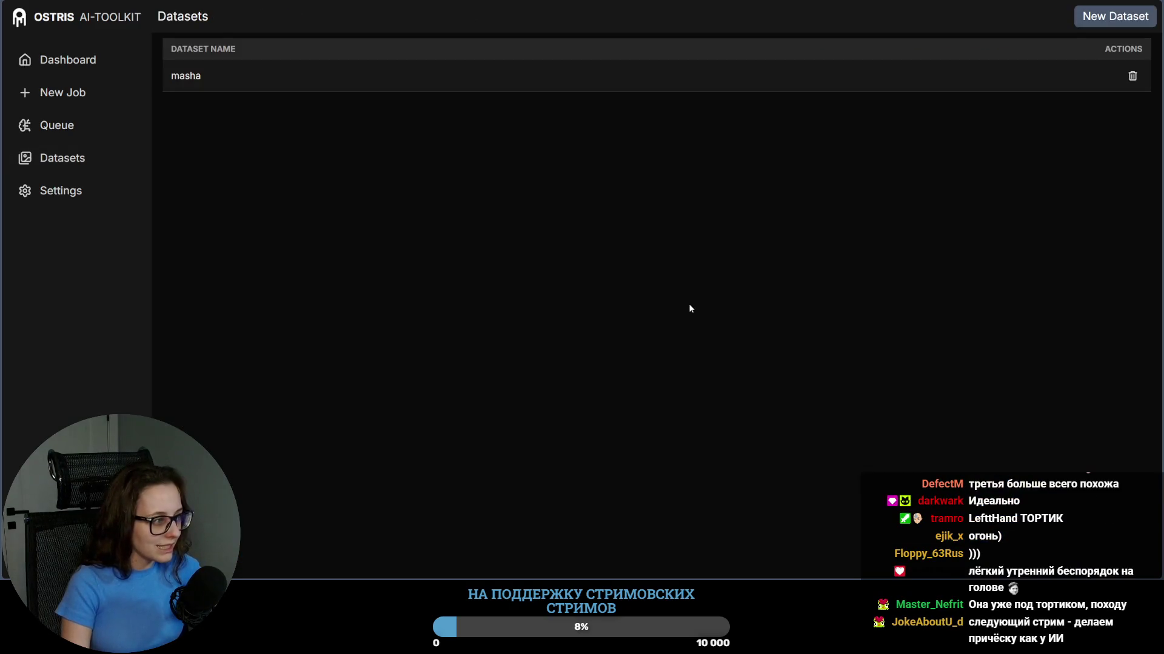
left_click(192, 83)
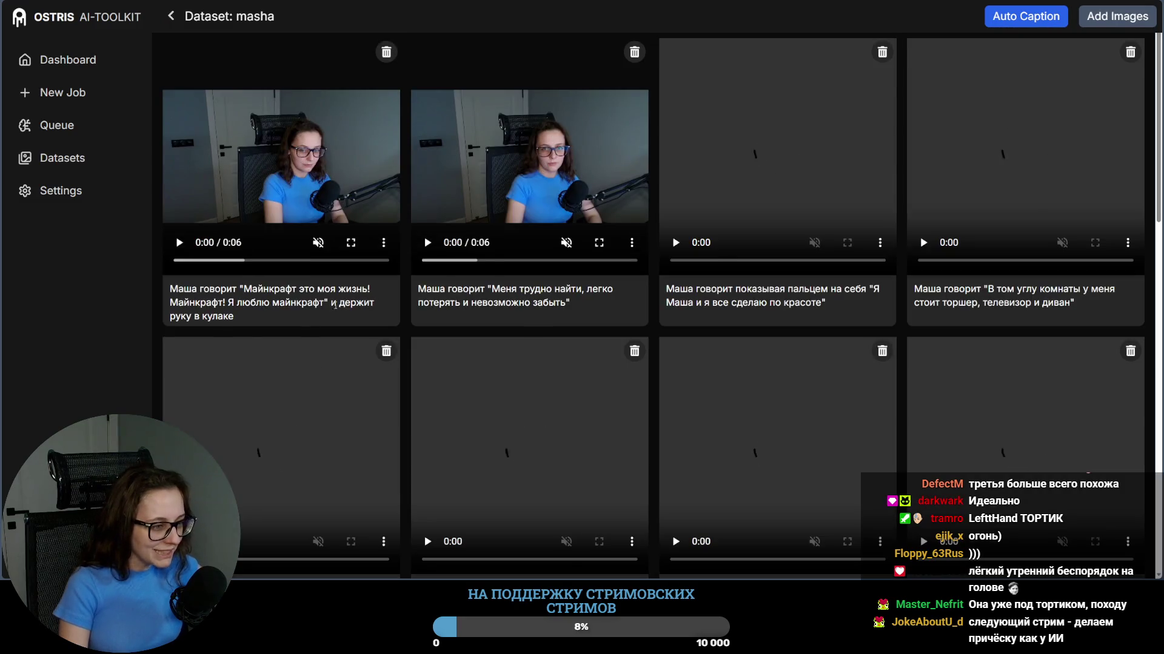
scroll(653, 254, "down", 1)
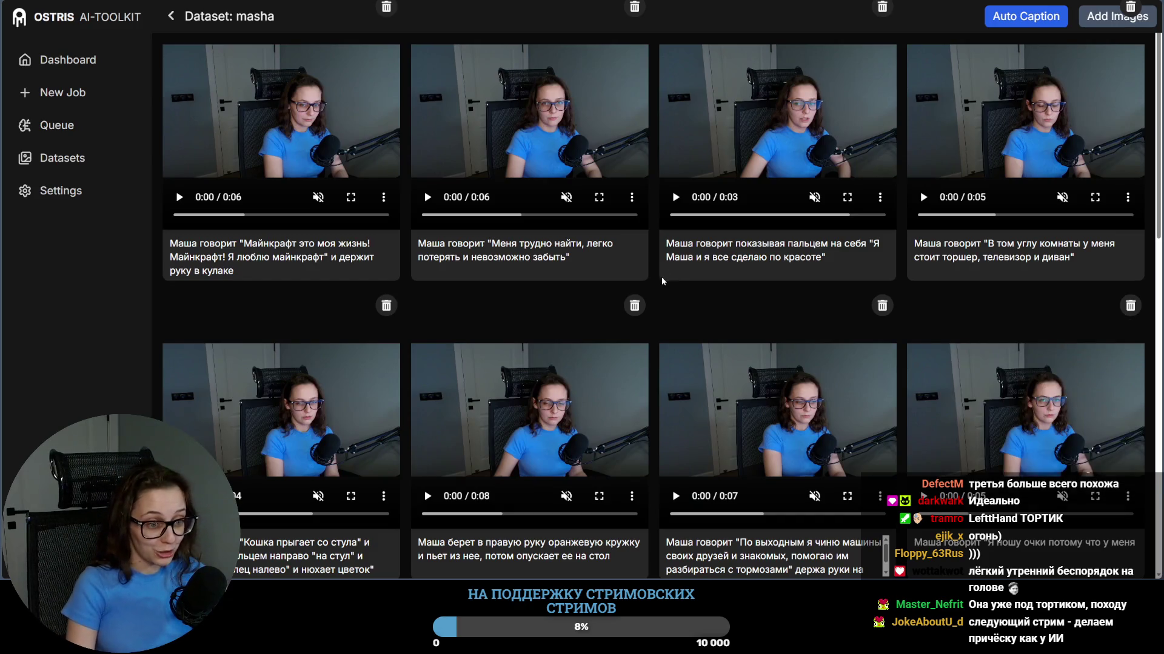
scroll(657, 274, "down", 4)
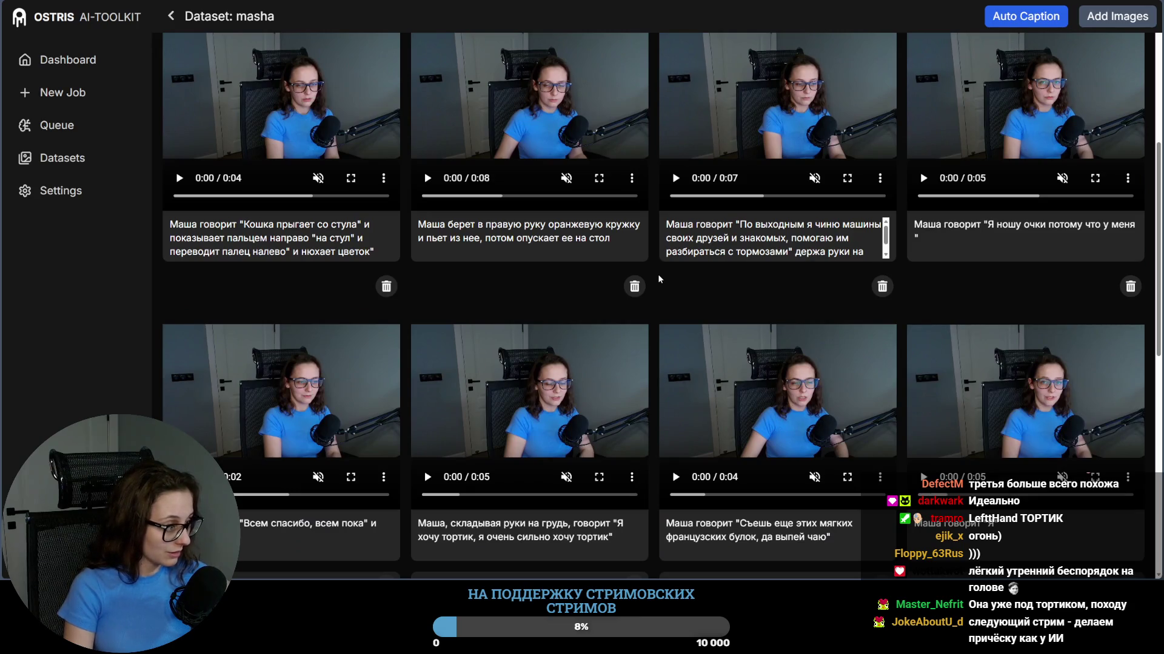
scroll(672, 259, "down", 1)
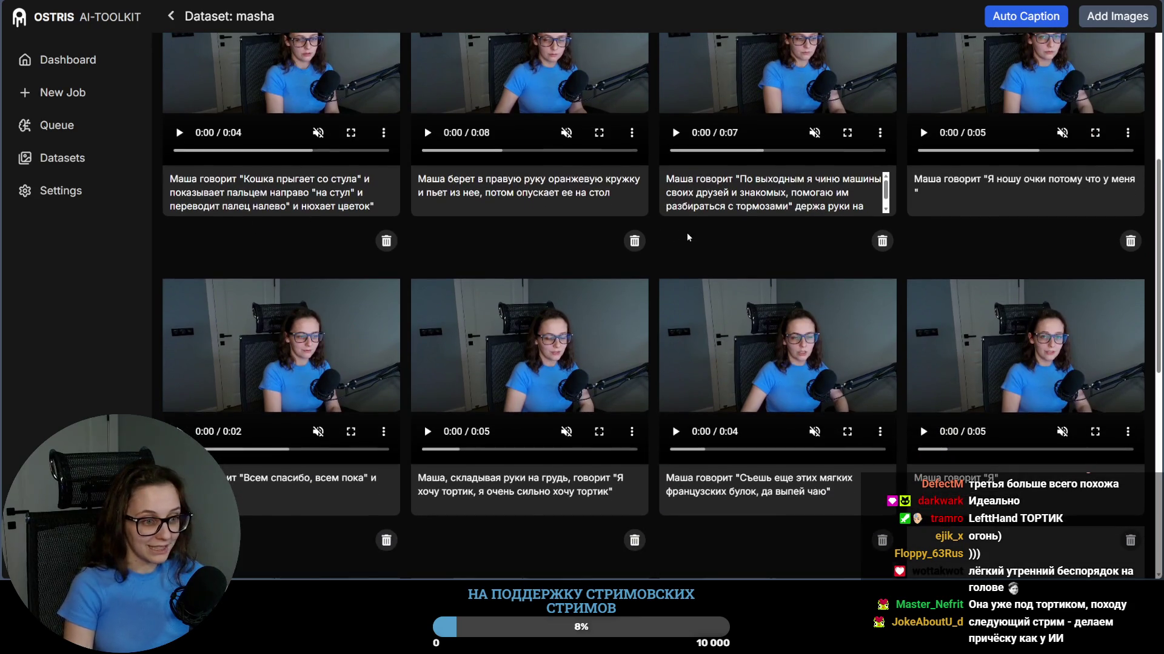
scroll(659, 198, "down", 2)
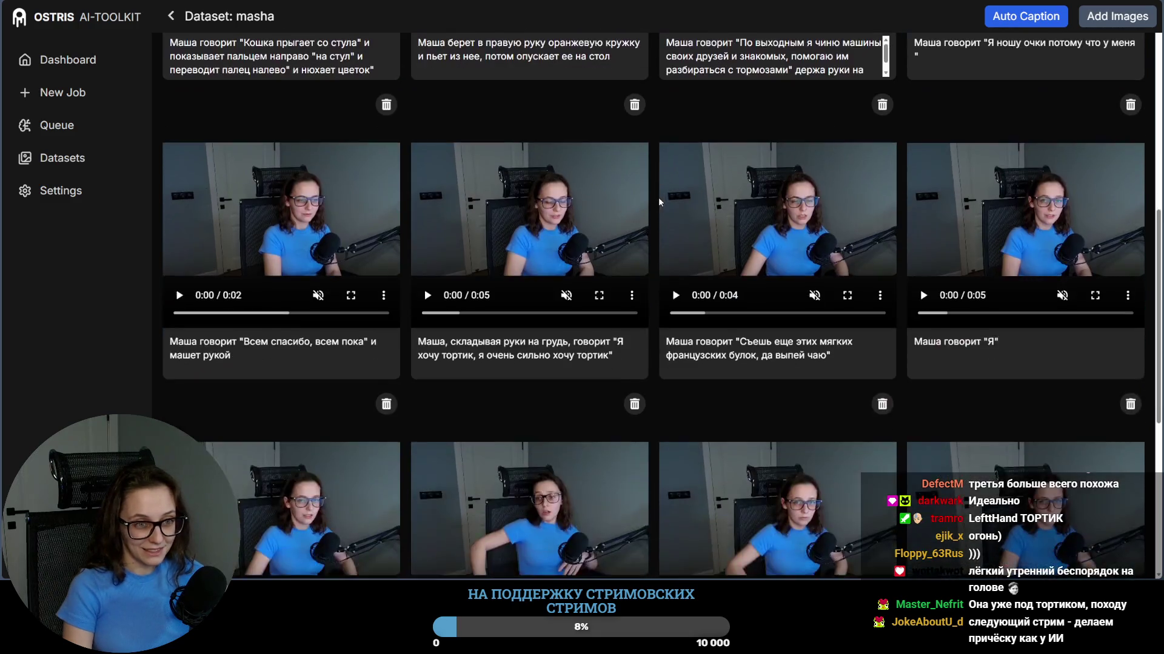
scroll(658, 197, "up", 2)
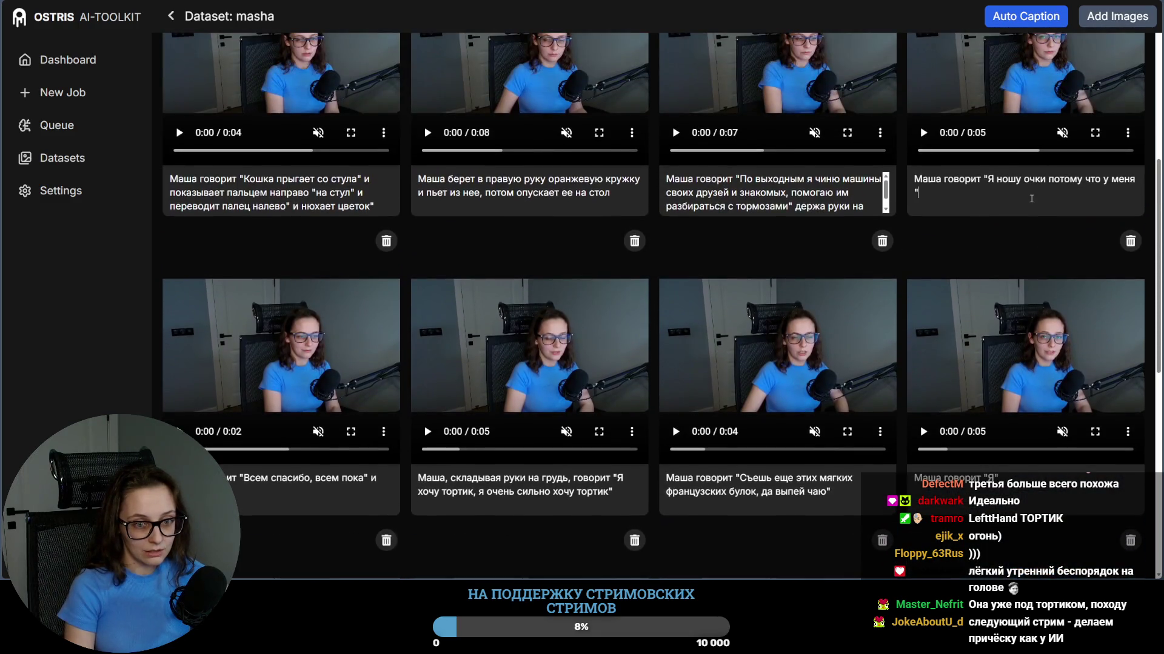
scroll(1020, 202, "up", 1)
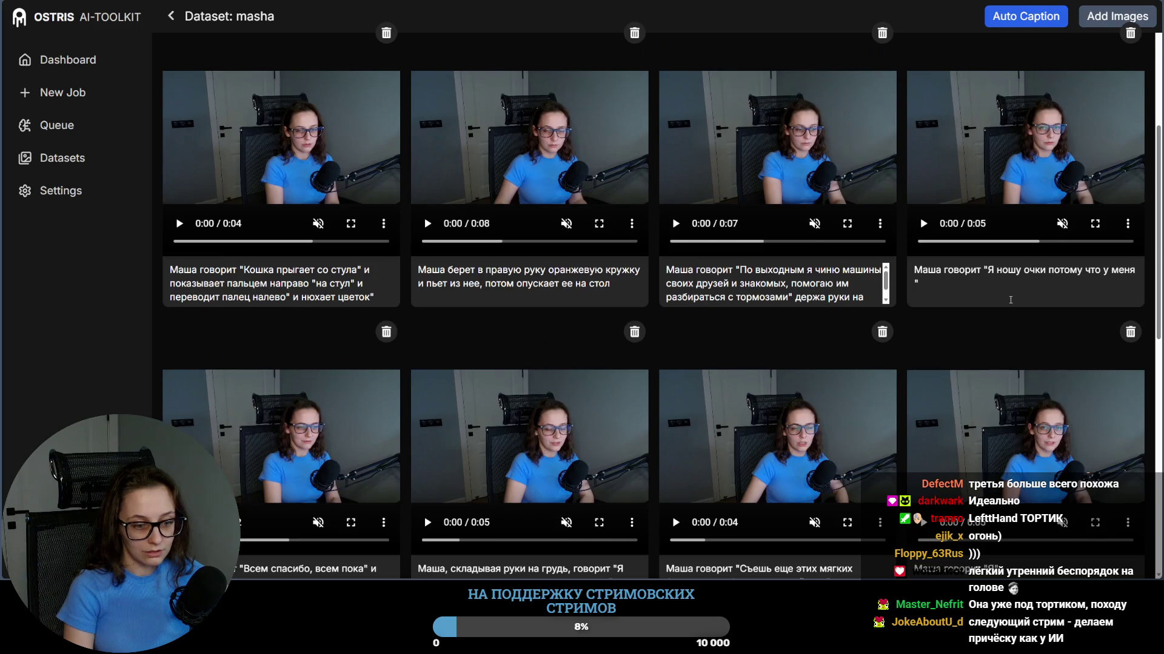
scroll(1010, 299, "down", 1)
scroll(954, 323, "down", 3)
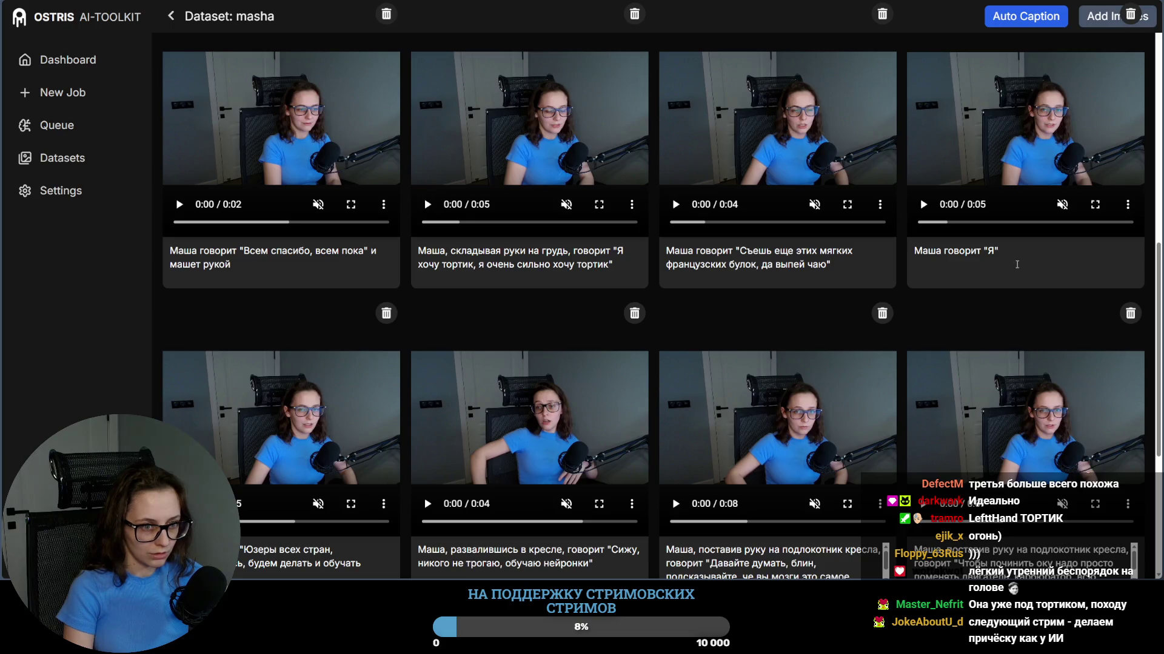
scroll(901, 343, "down", 3)
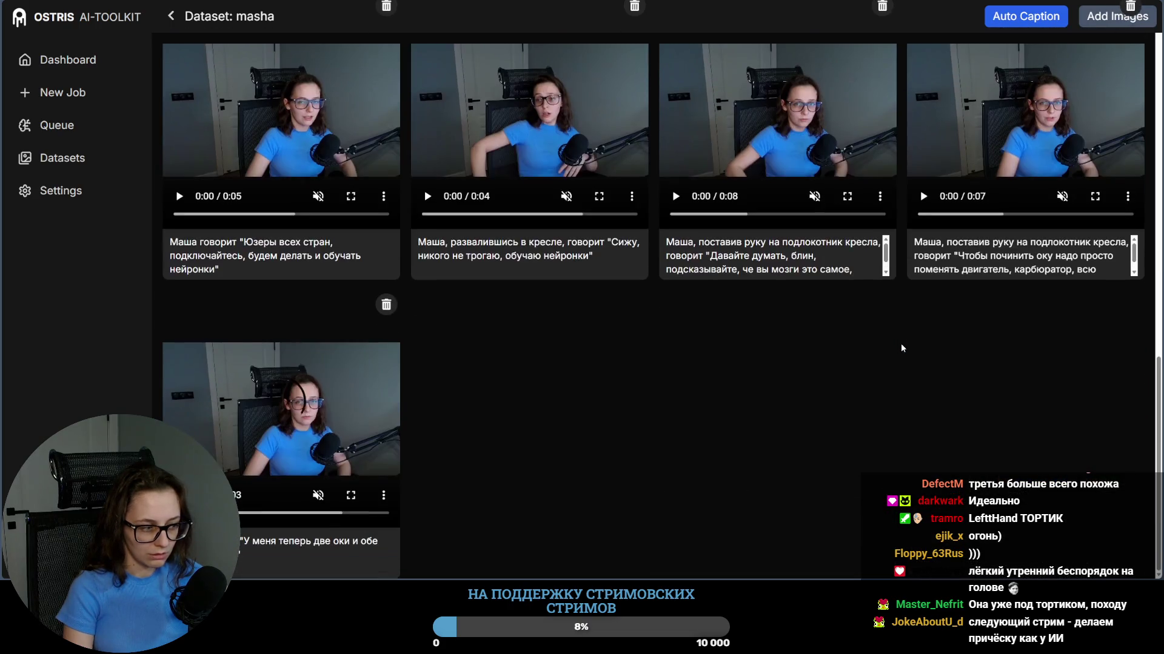
scroll(901, 343, "up", 3)
scroll(901, 344, "up", 3)
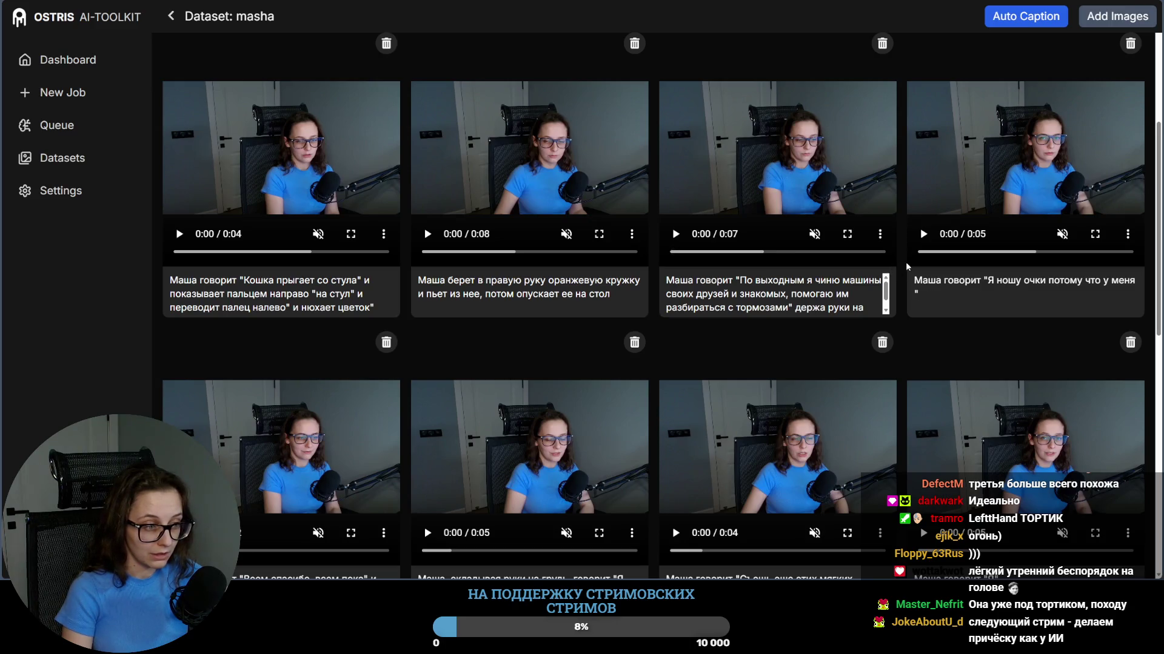
scroll(906, 266, "down", 2)
scroll(907, 267, "down", 1)
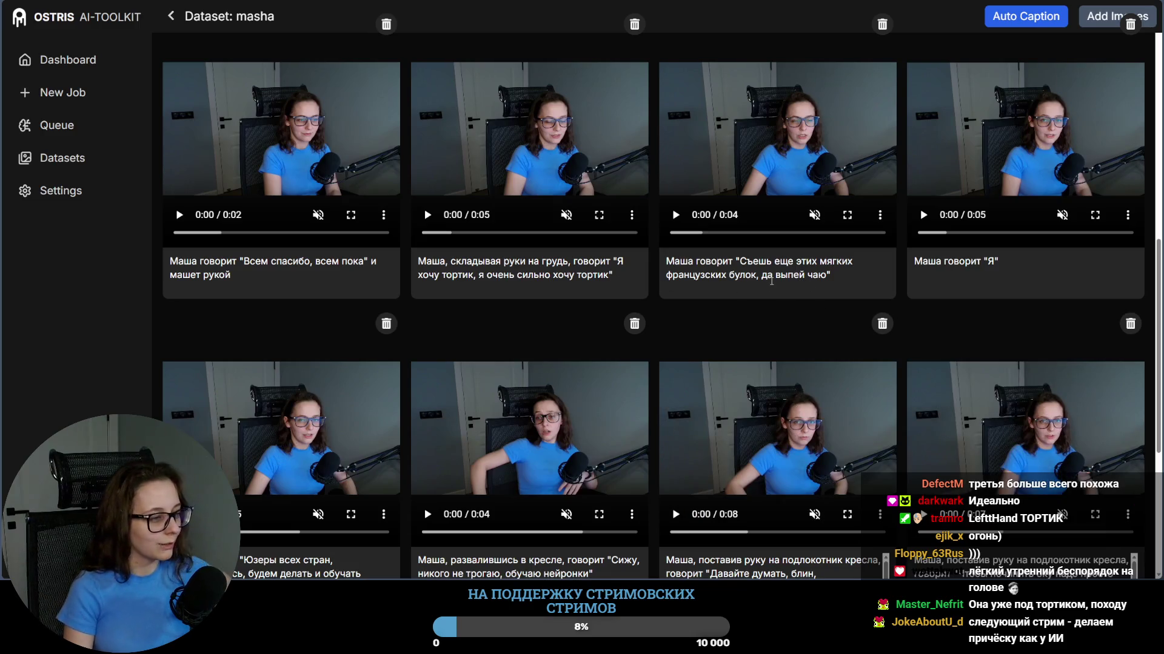
scroll(801, 283, "down", 3)
scroll(801, 283, "up", 2)
scroll(932, 317, "up", 2)
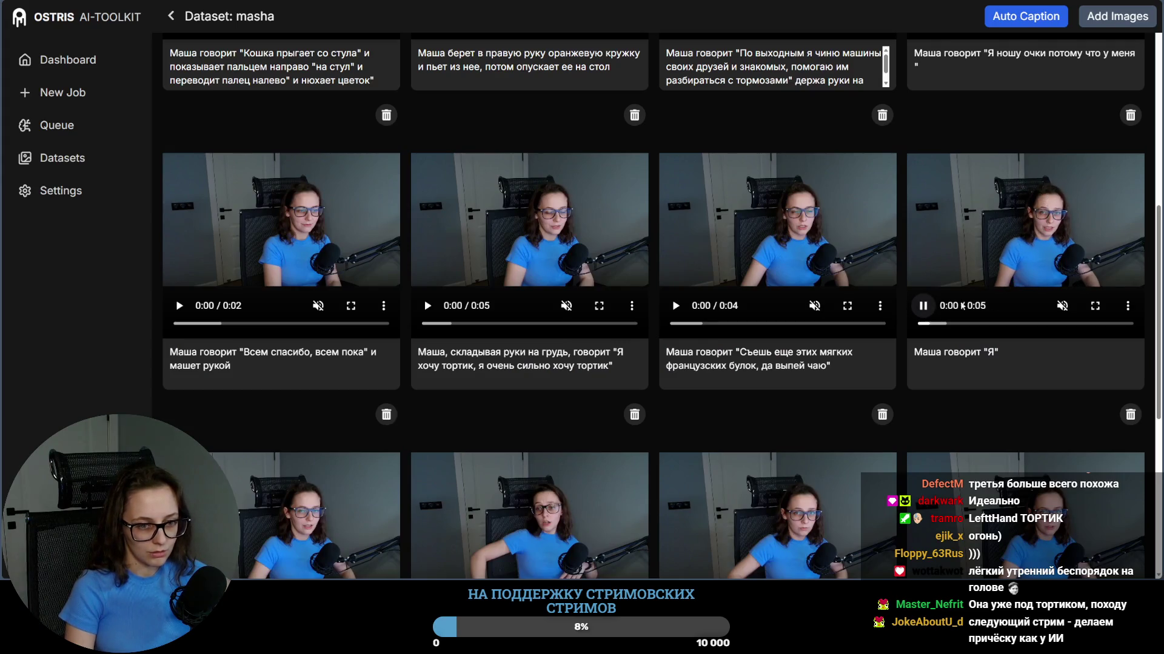
left_click(1063, 307)
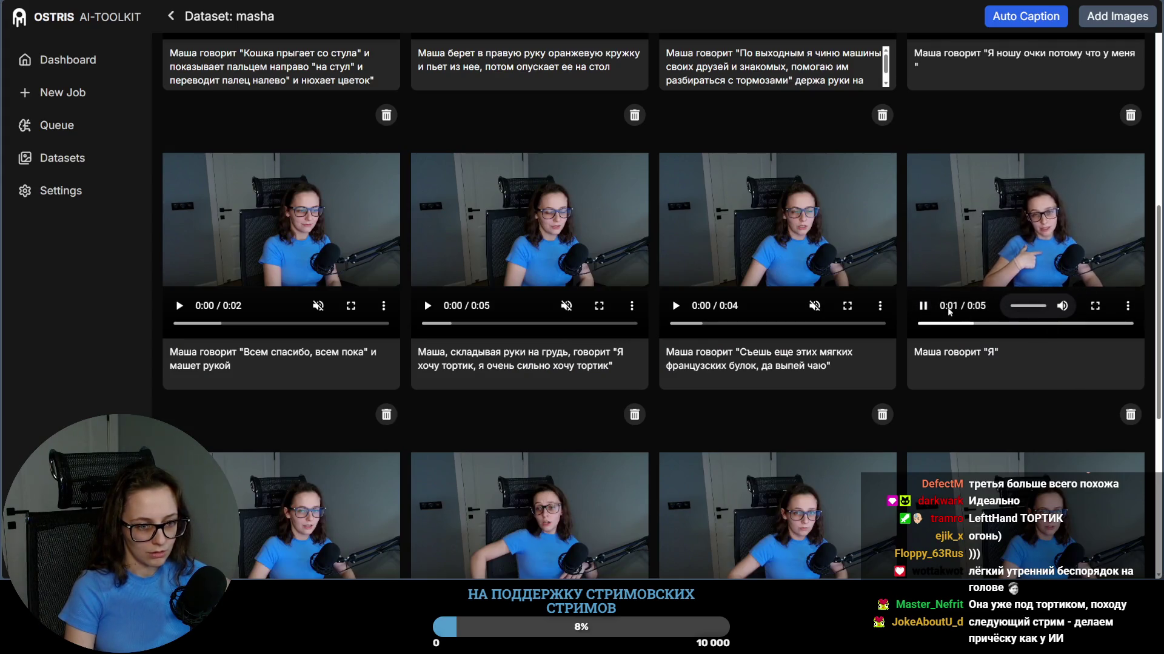
left_click(925, 309)
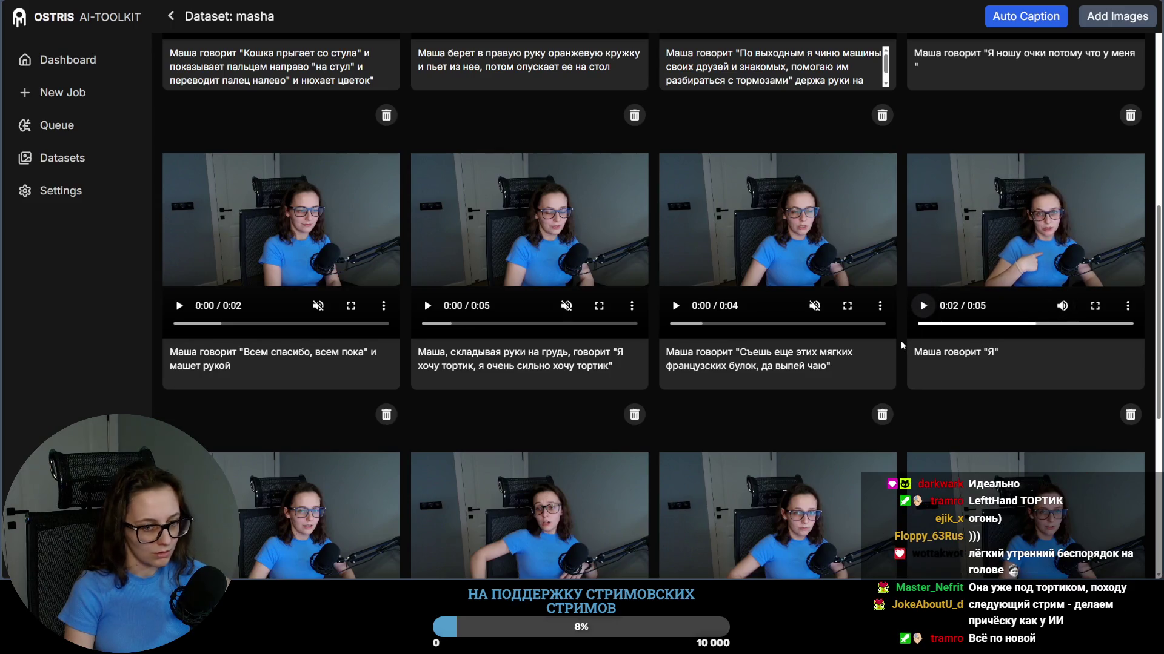
scroll(901, 345, "down", 2)
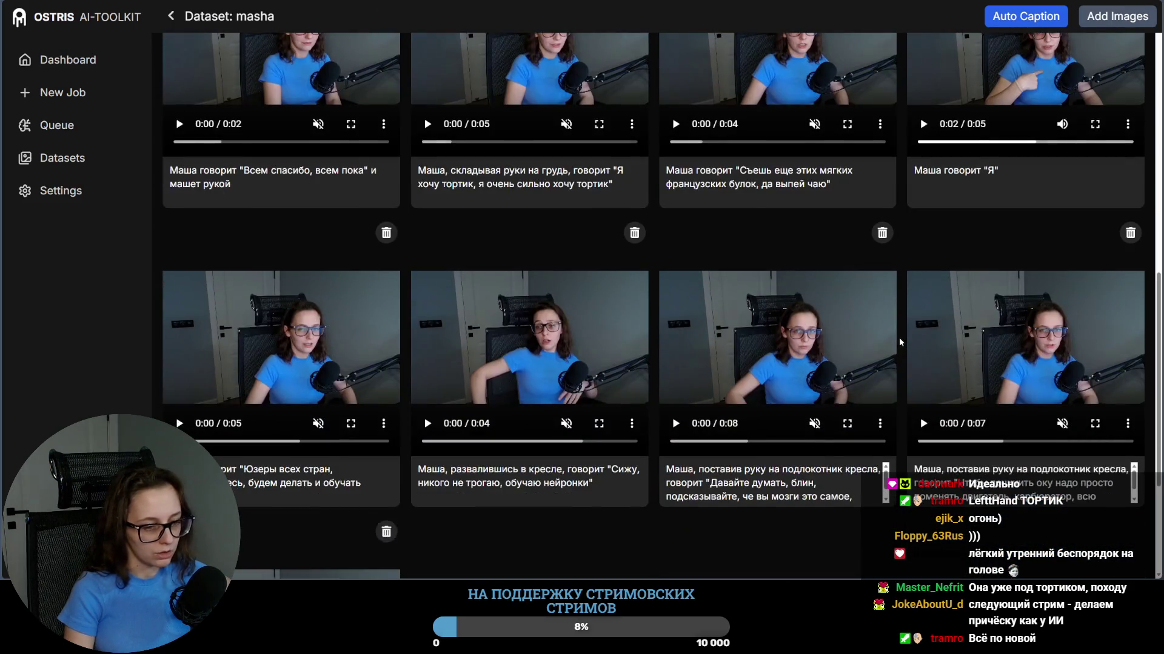
scroll(900, 343, "down", 2)
scroll(899, 342, "down", 1)
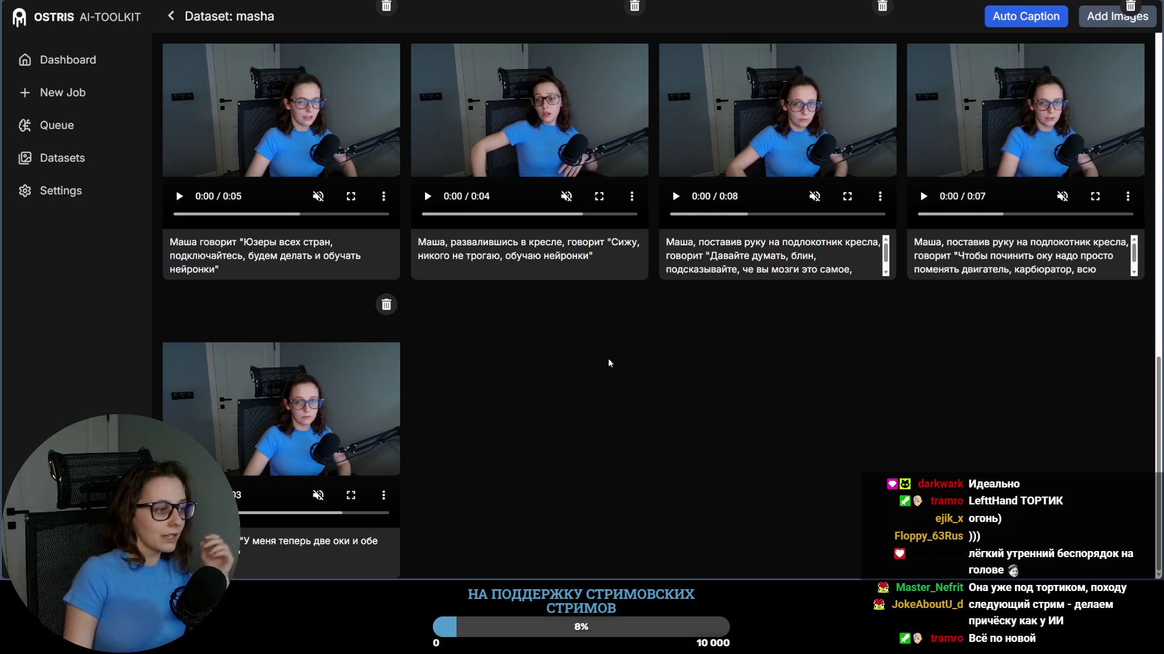
scroll(872, 397, "up", 3)
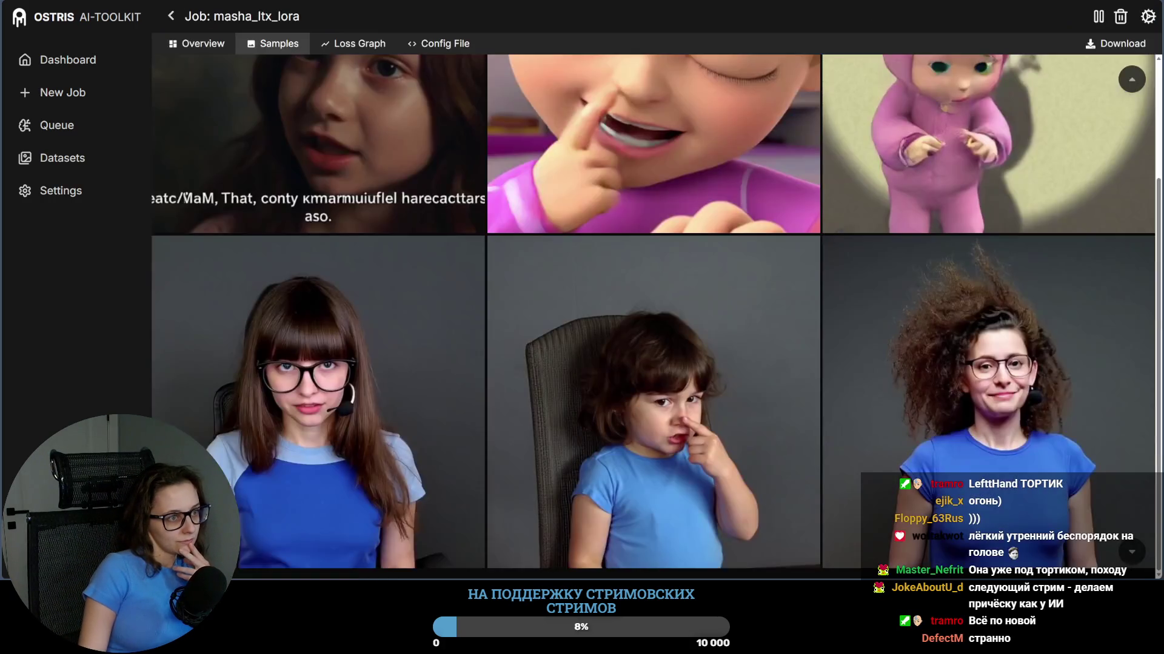
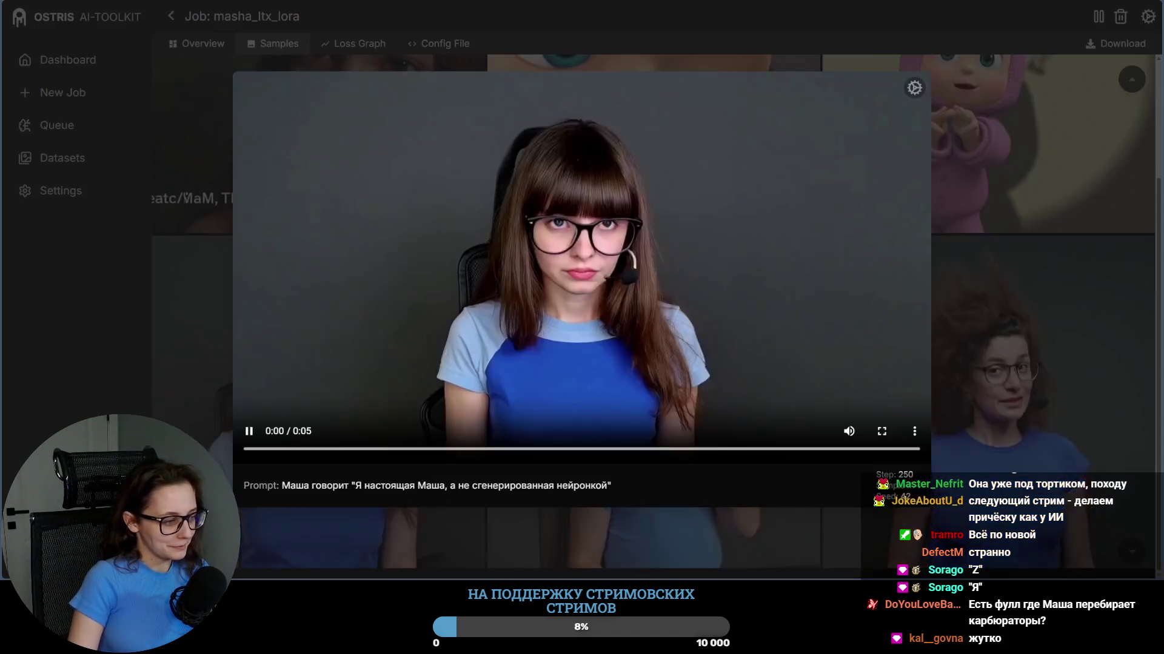
Step: Watch the step-250 sample videos in the viewer, advancing through each one, then close it
left_click(318, 401)
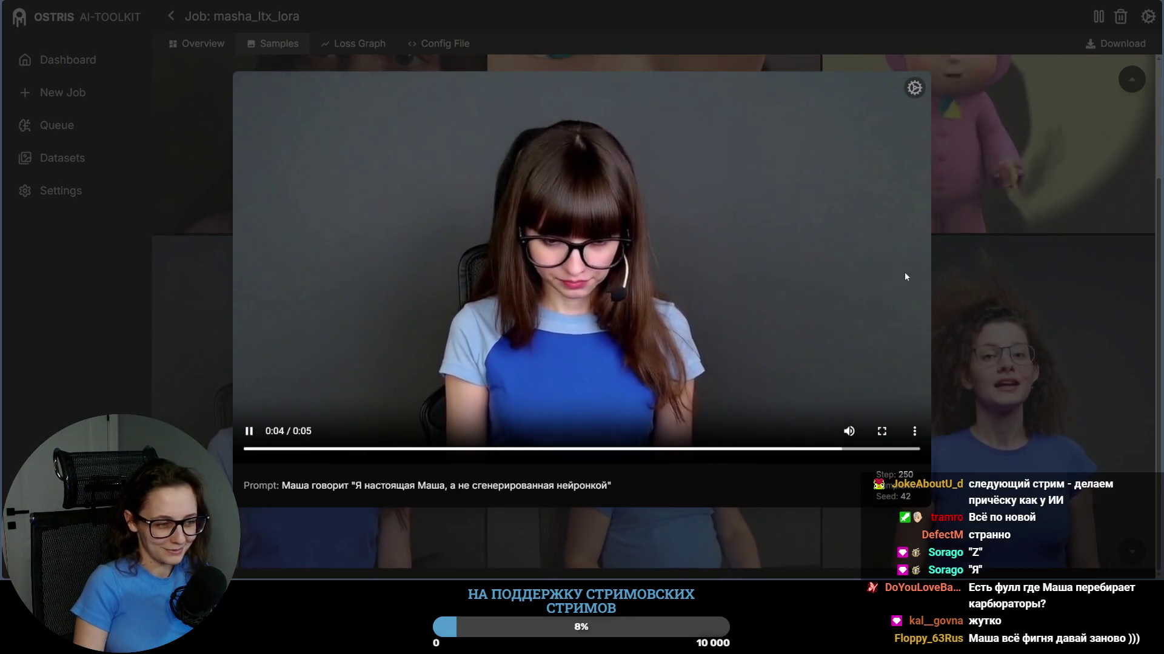
key("Right")
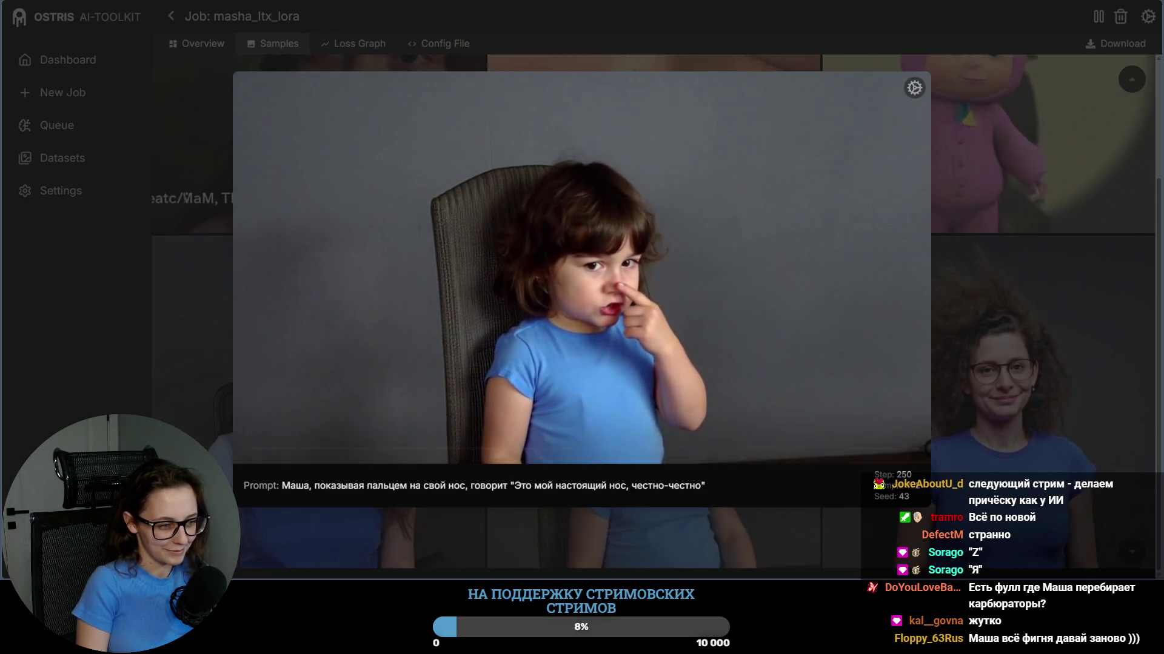
key("Right")
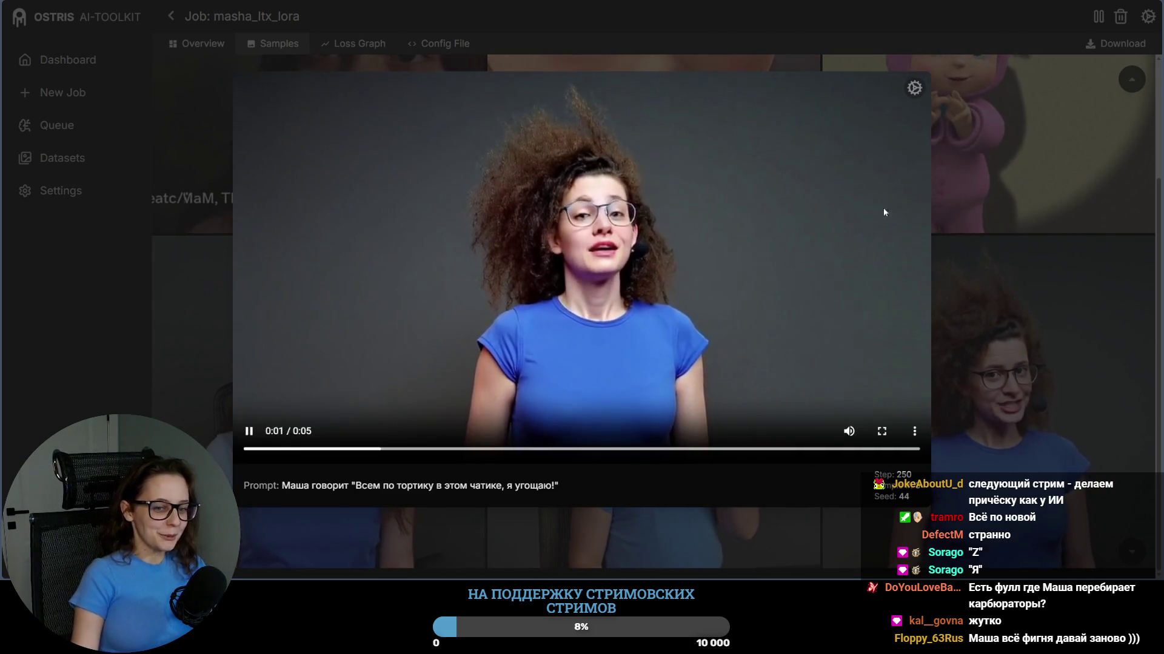
left_click(1047, 269)
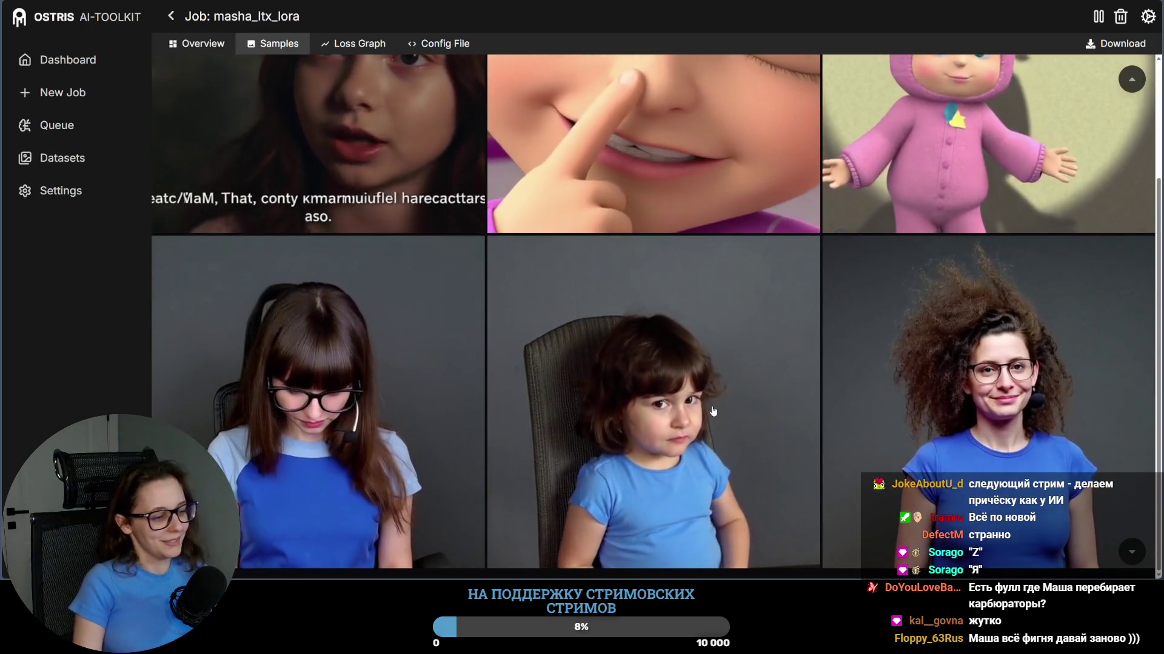
Step: Check the masha_ltx_lora training progress overview and come back to the Samples view
left_click(213, 47)
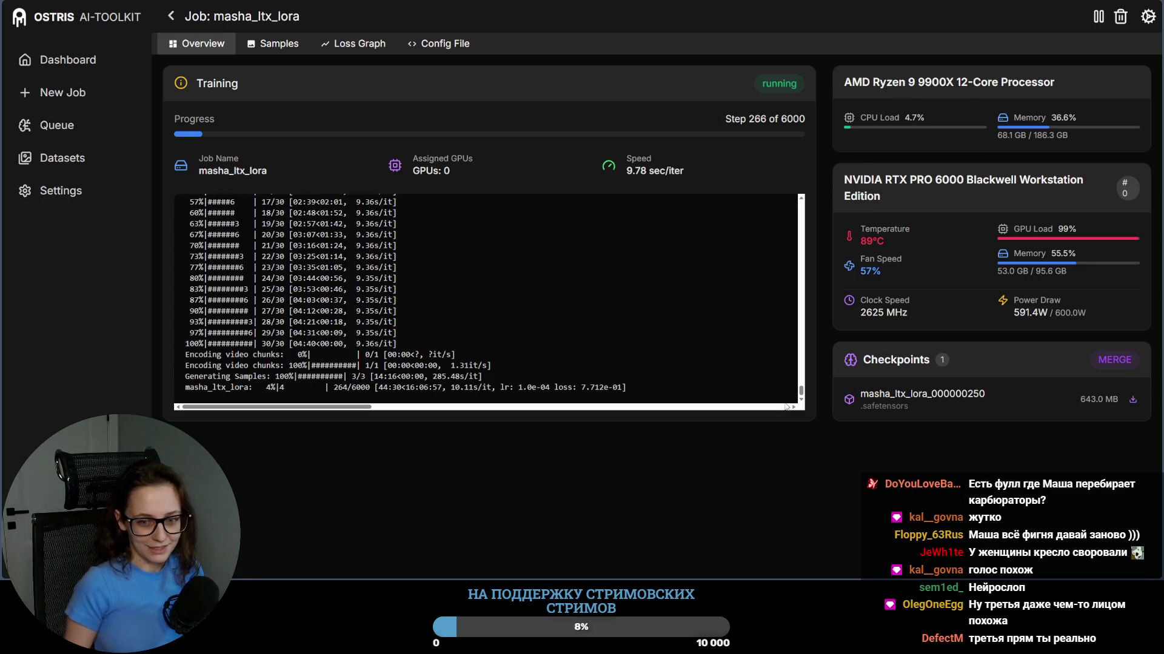
left_click(273, 42)
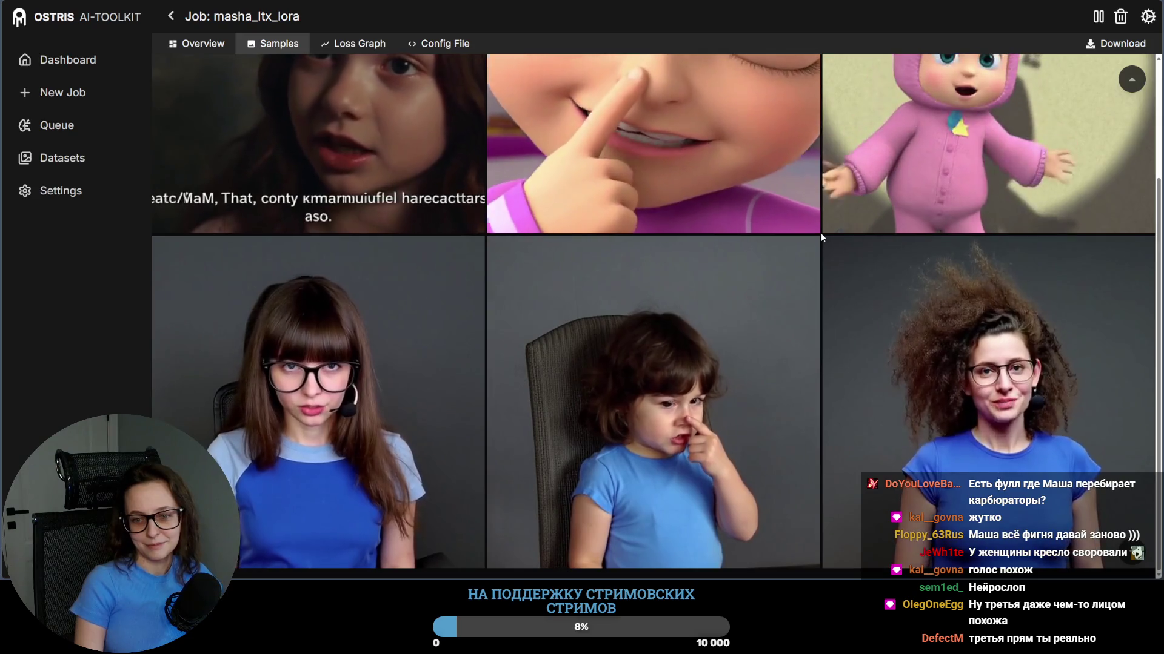
left_click(836, 254)
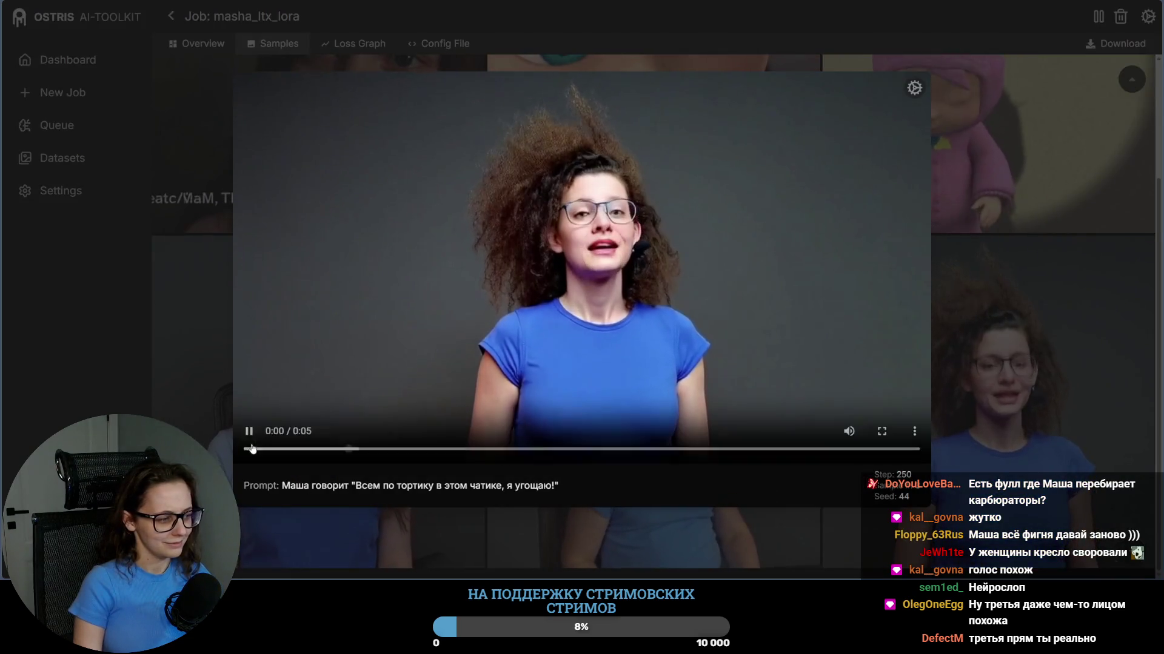
left_click(250, 433)
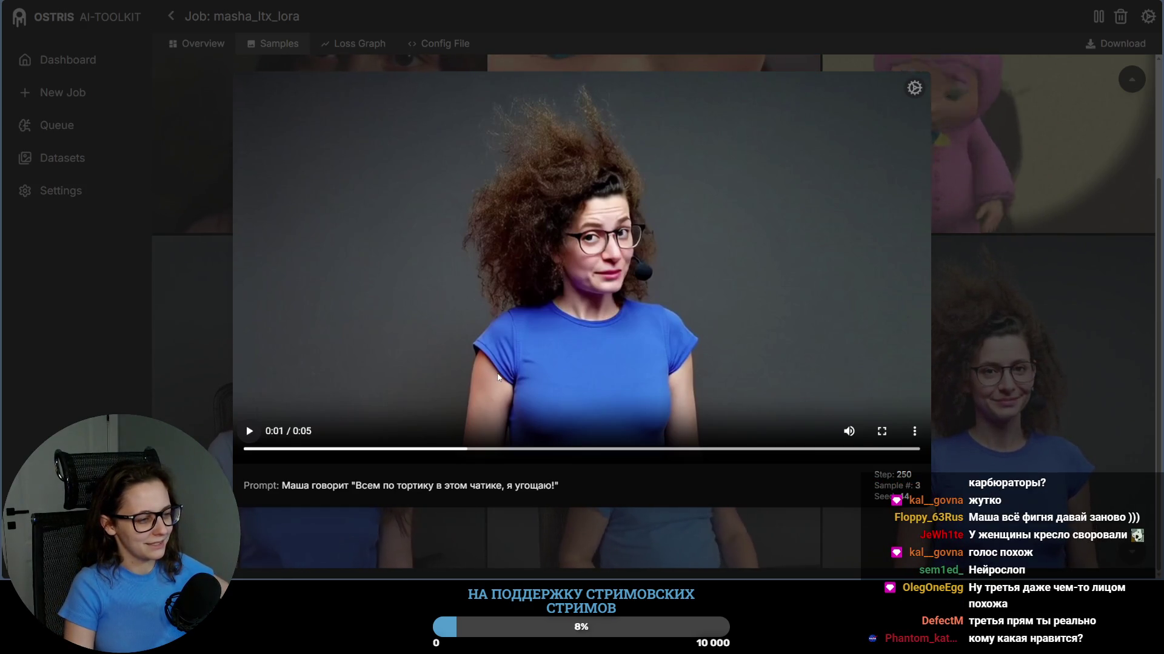
left_click(1035, 299)
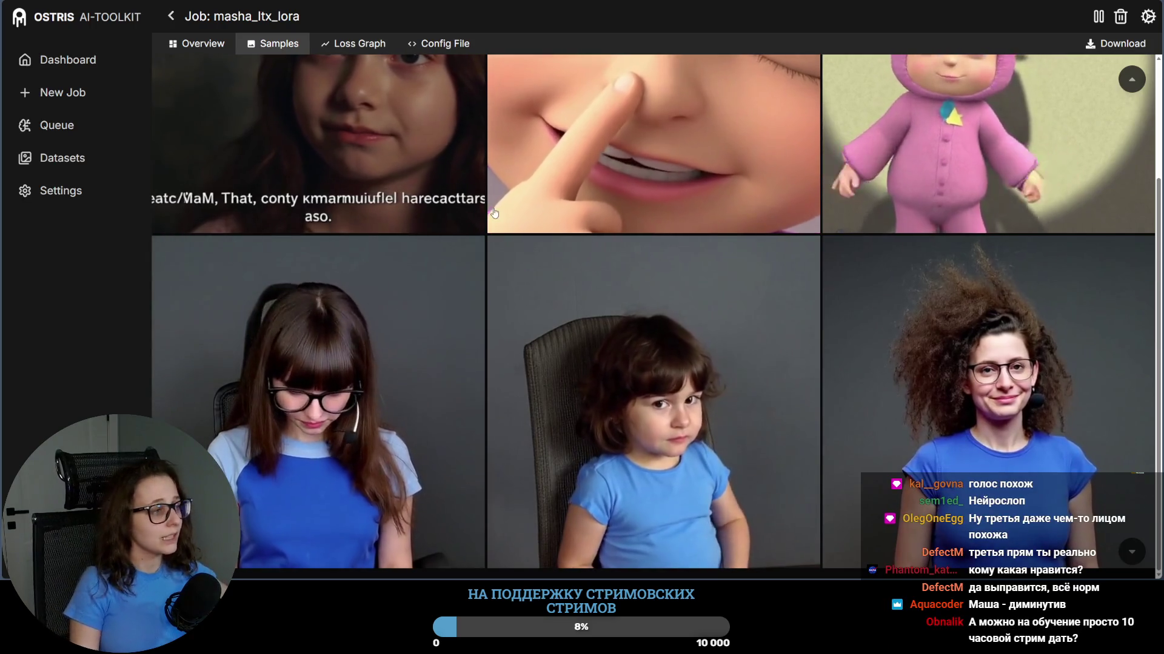
left_click(203, 44)
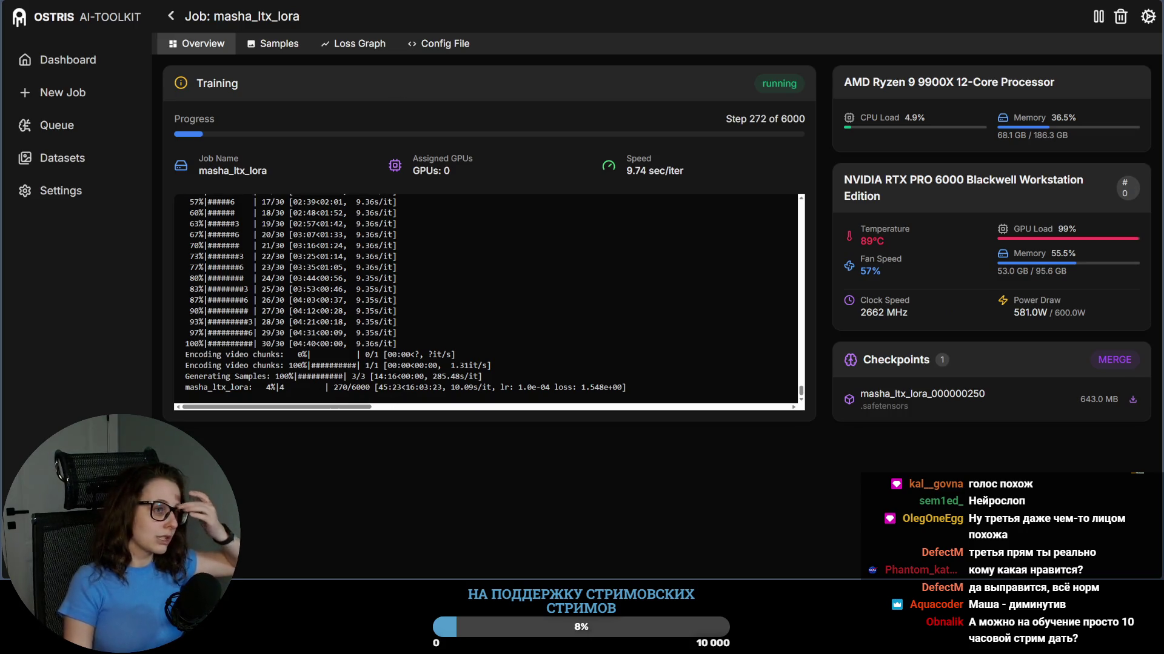
key("alt+Tab")
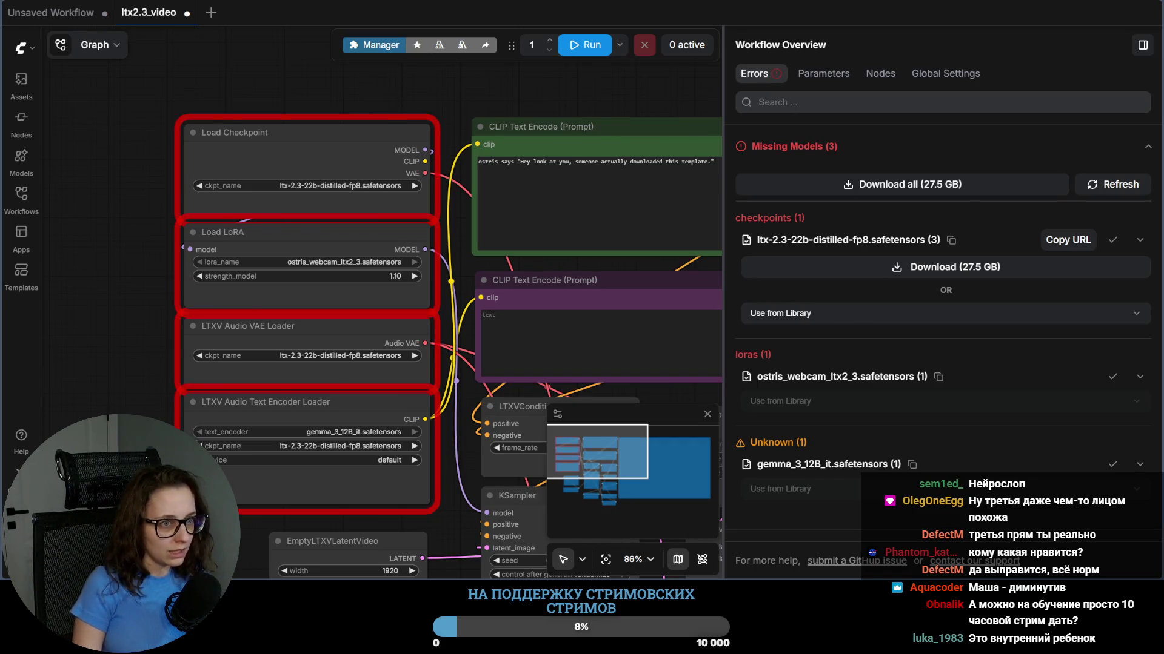
Step: Check the LTX-2.3 checkpoint download in Jupyter and ComfyUI's missing gemma_3_12B_it encoder, then start a Hugging Face search
key("alt+Tab")
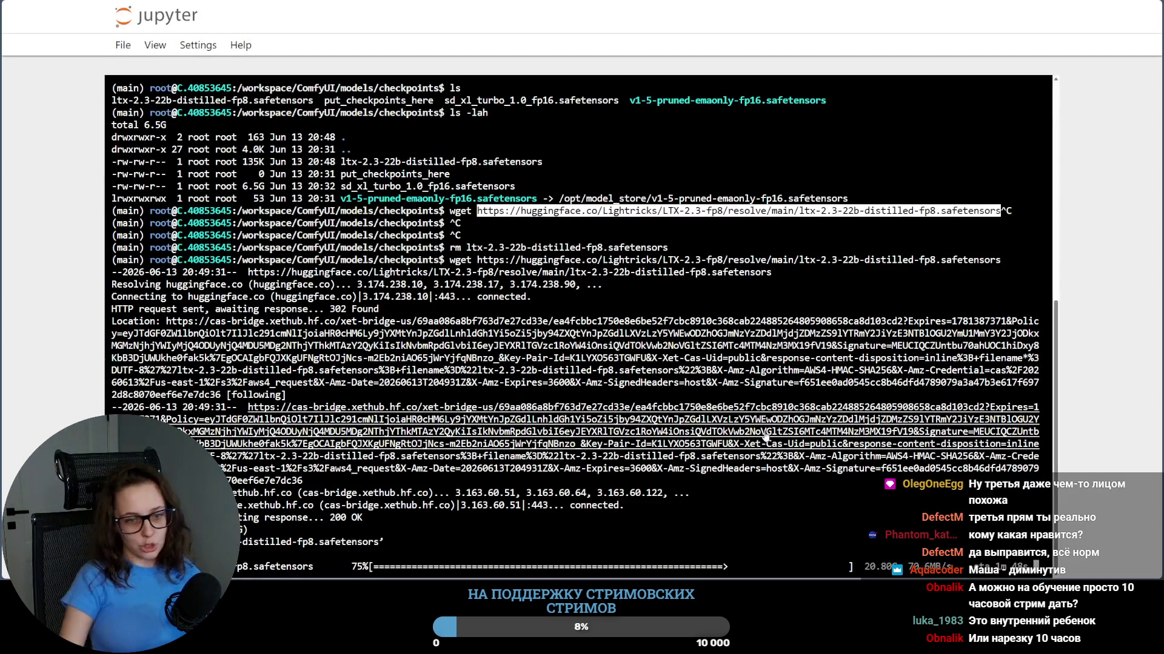
key("alt+Tab")
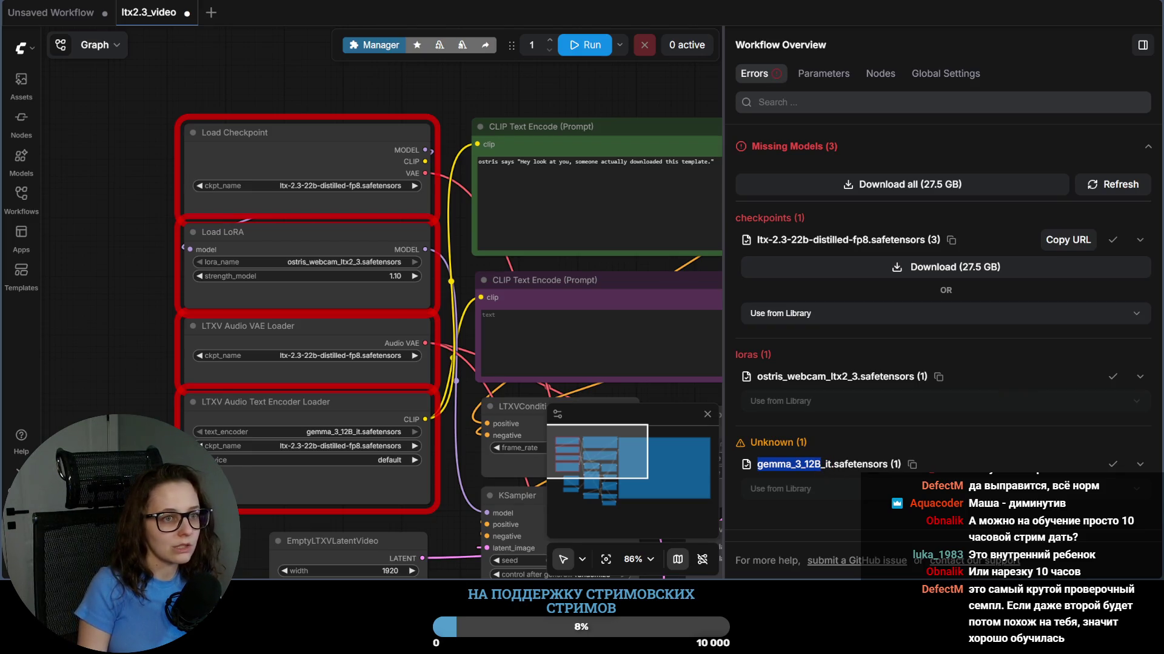
key("alt+Tab")
left_click(436, 8)
type("gemma-3-12b")
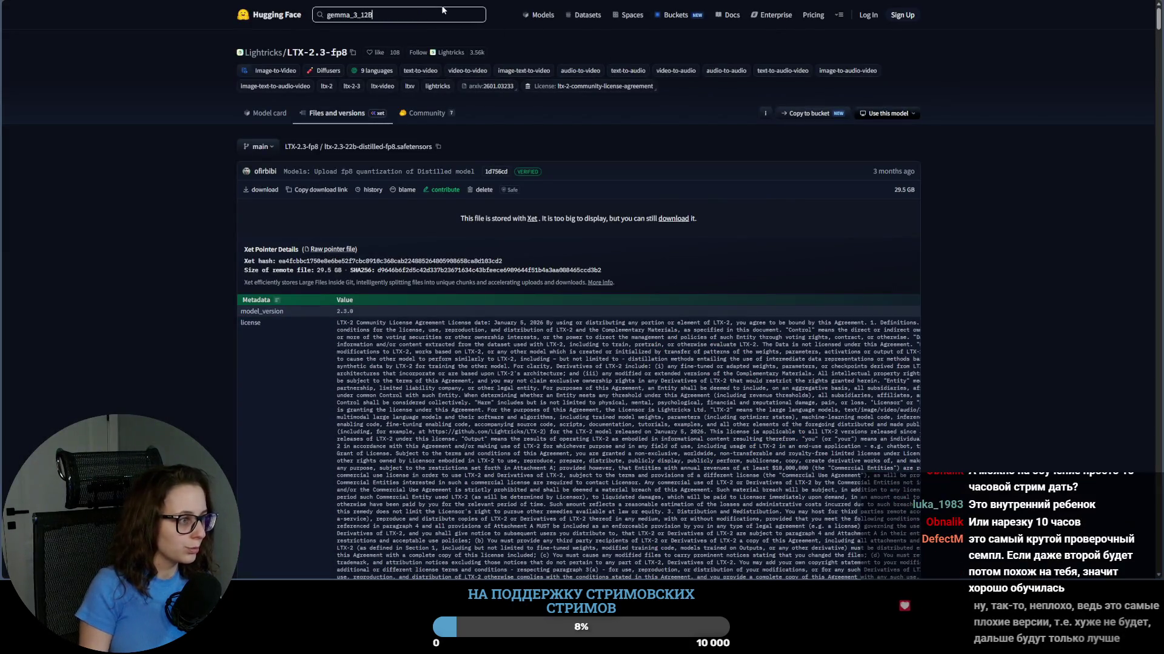
Step: Open the google/gemma-3-12b-it model card from the search and dismiss the inference providers promo
key("Return")
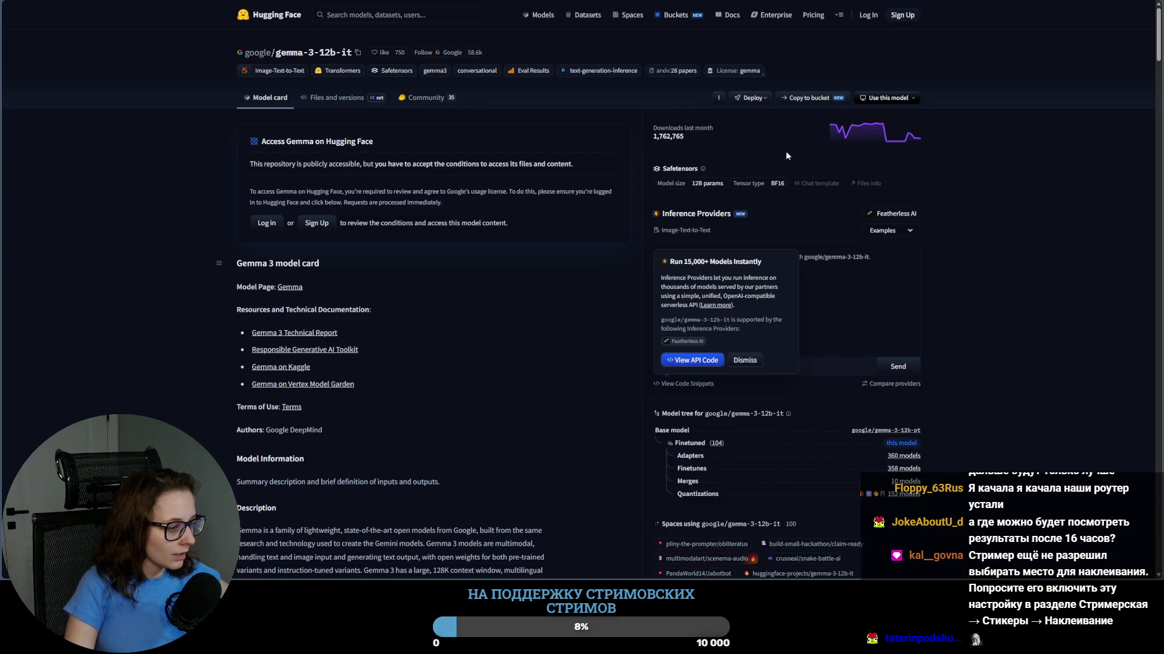
left_click(1075, 261)
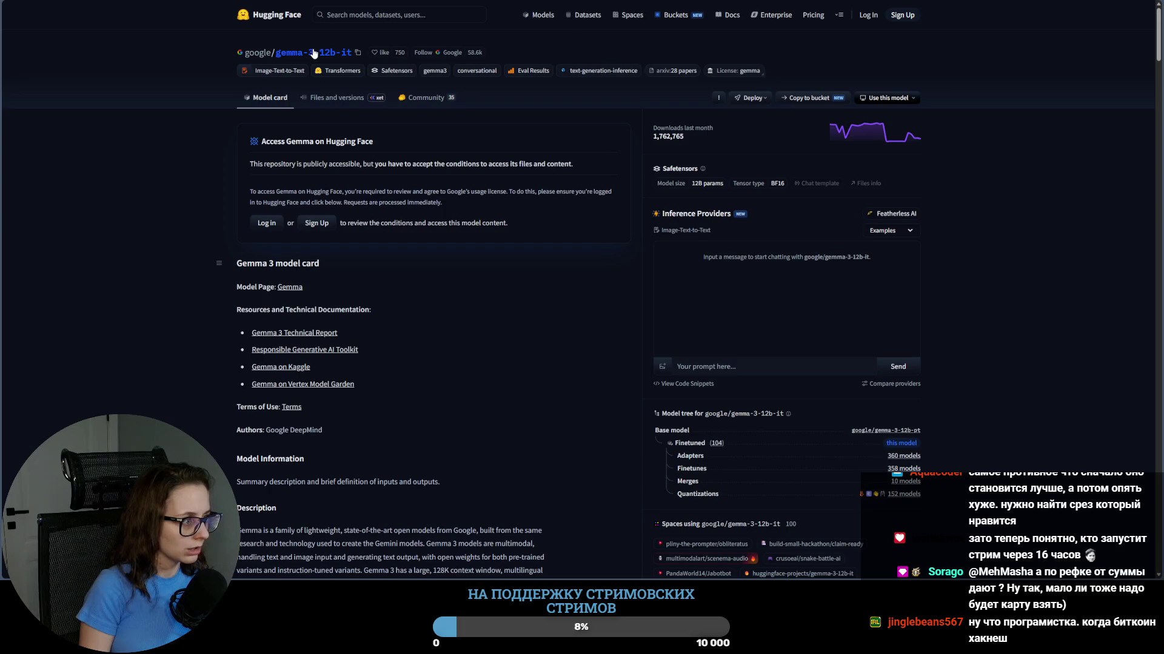
scroll(1074, 422, "down", 2)
scroll(1074, 422, "up", 2)
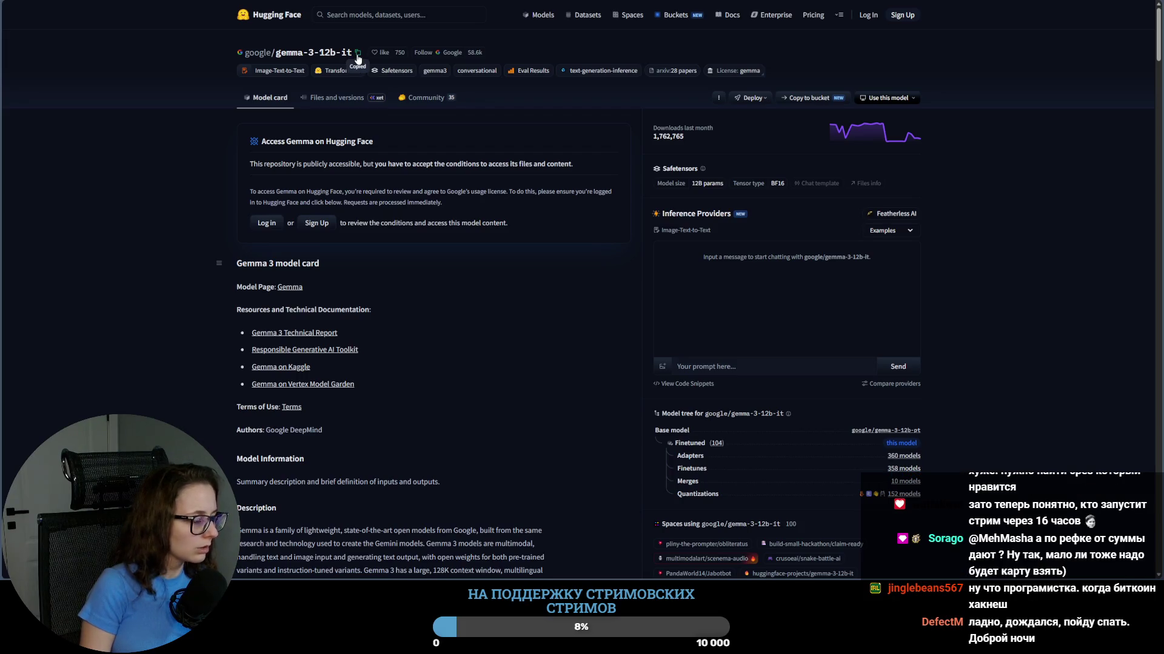
key("ctrl+t")
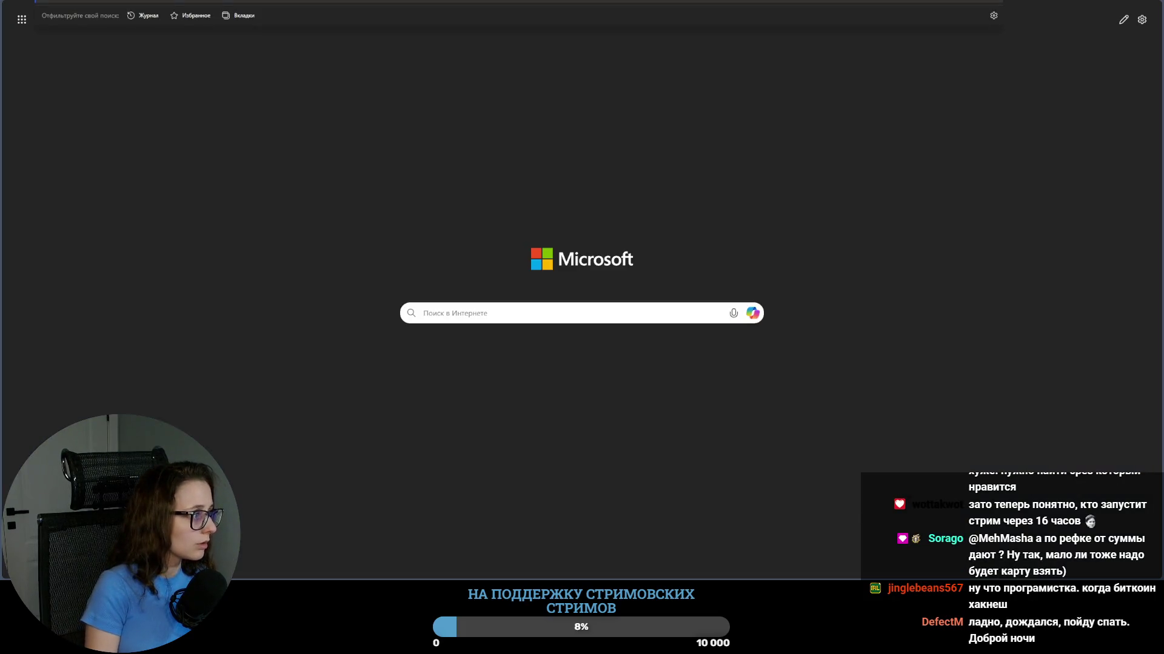
key("ctrl+w")
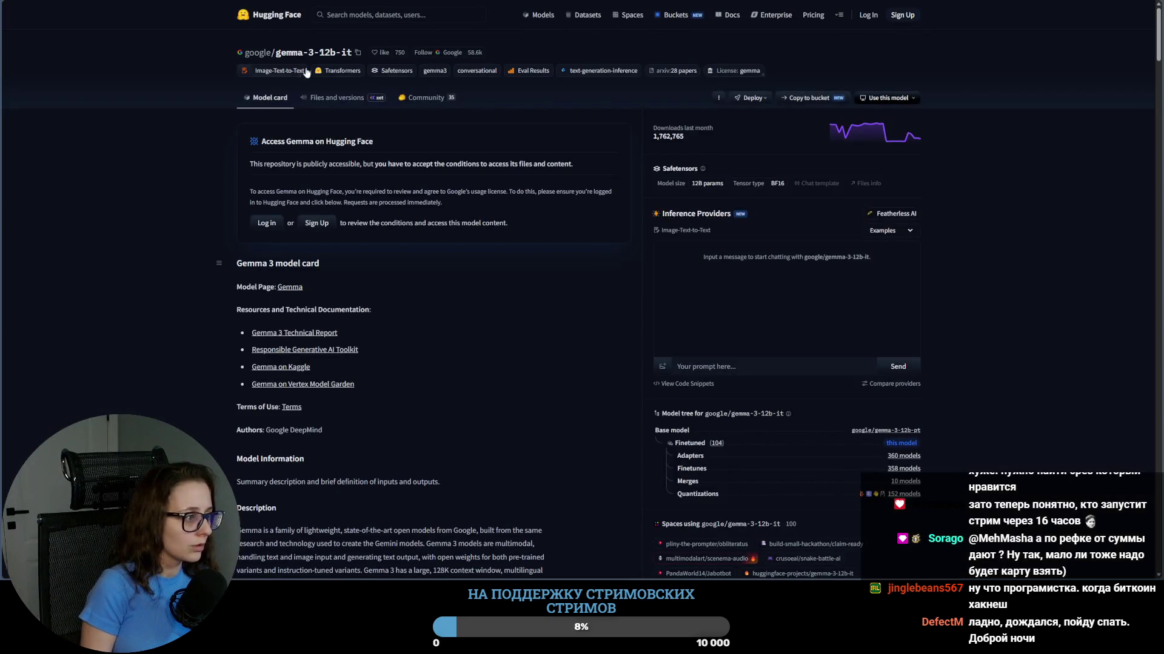
left_click(330, 100)
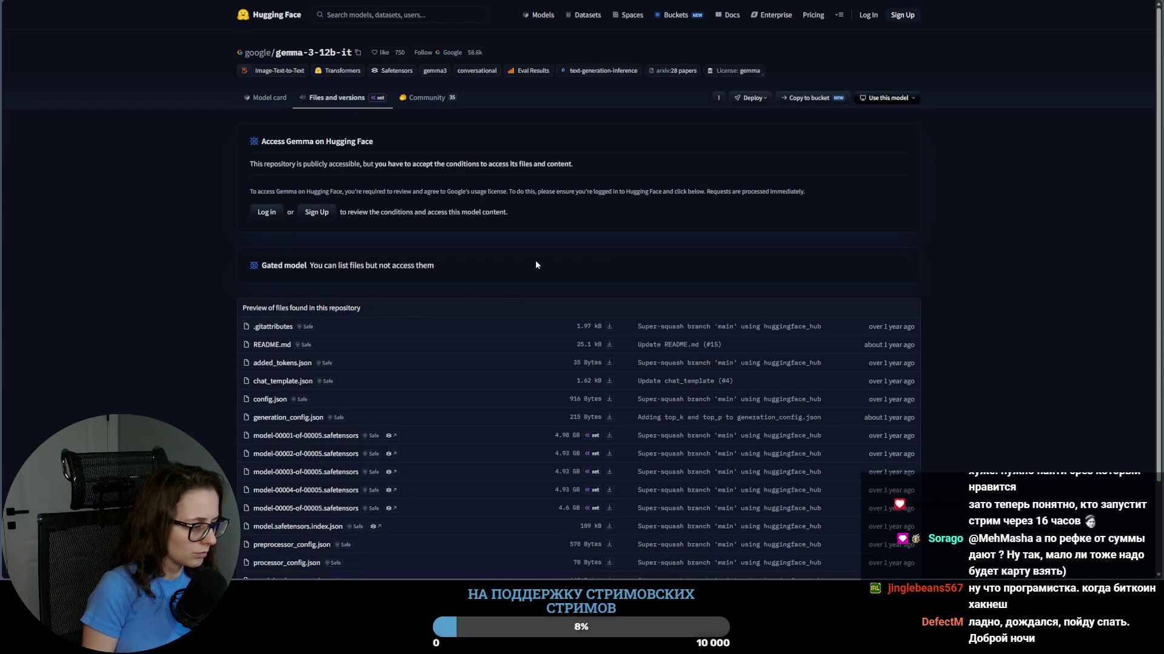
scroll(536, 261, "down", 1)
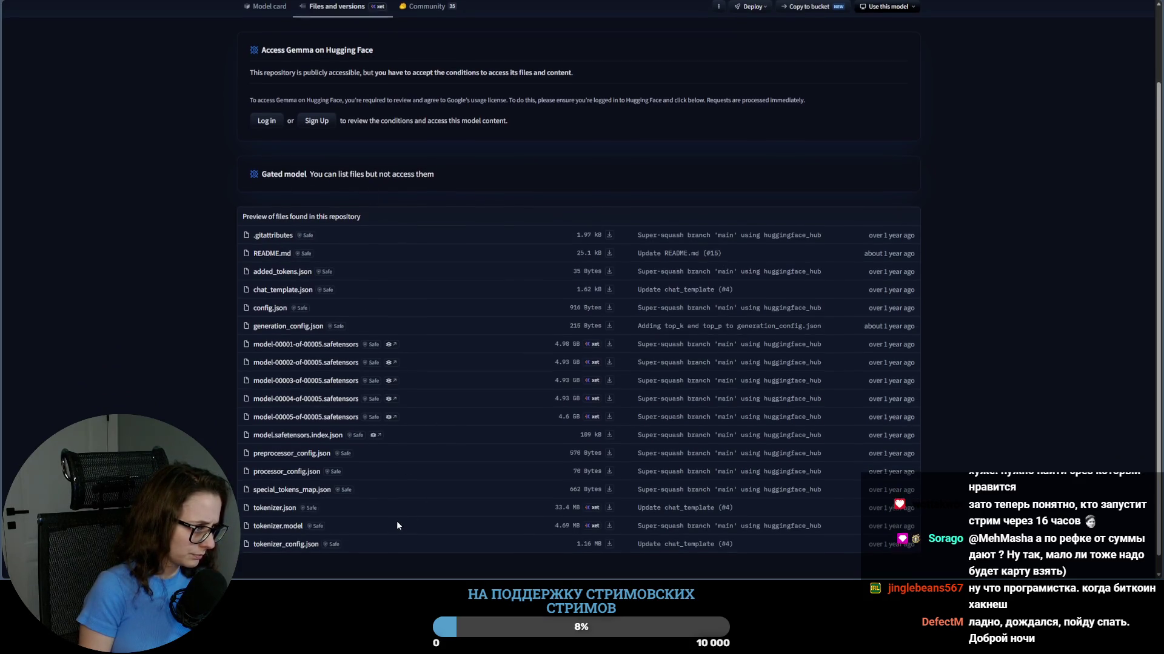
scroll(400, 508, "up", 1)
key("alt+Left")
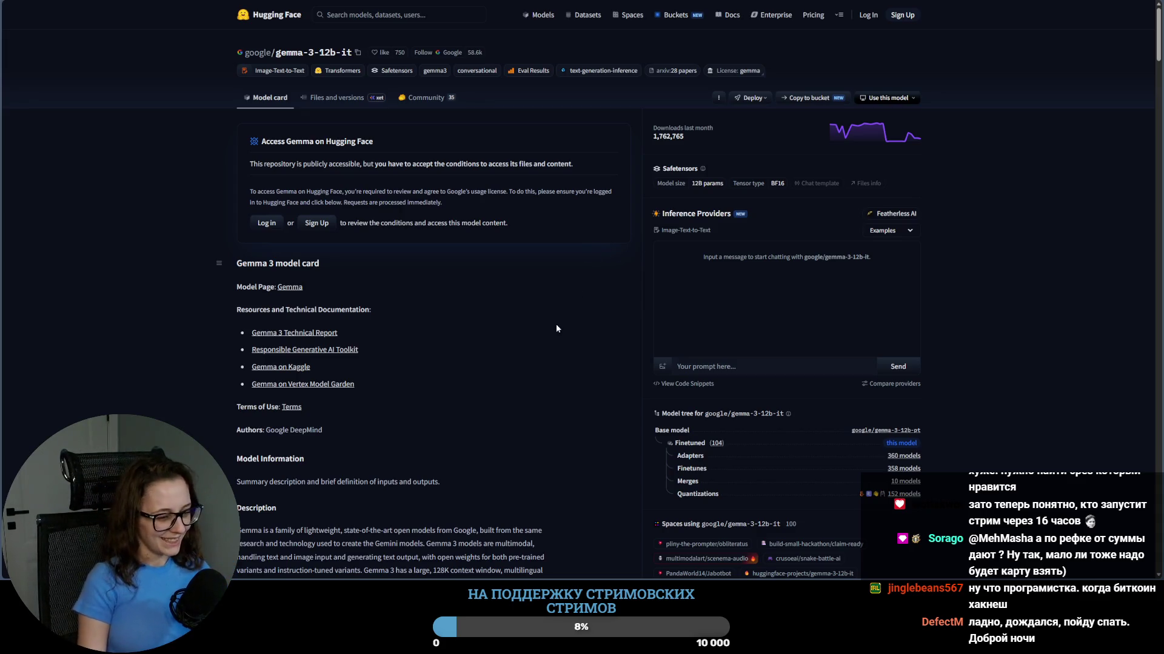
scroll(556, 326, "down", 2)
scroll(556, 326, "down", 1)
scroll(557, 326, "down", 1)
scroll(513, 273, "down", 2)
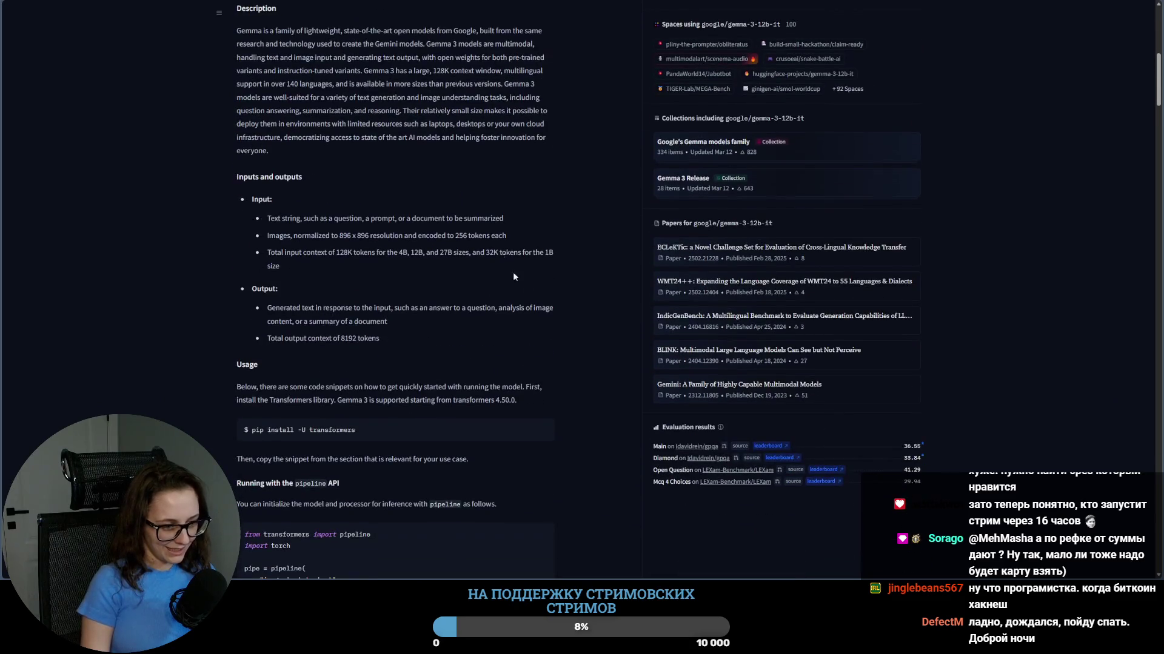
scroll(758, 213, "up", 2)
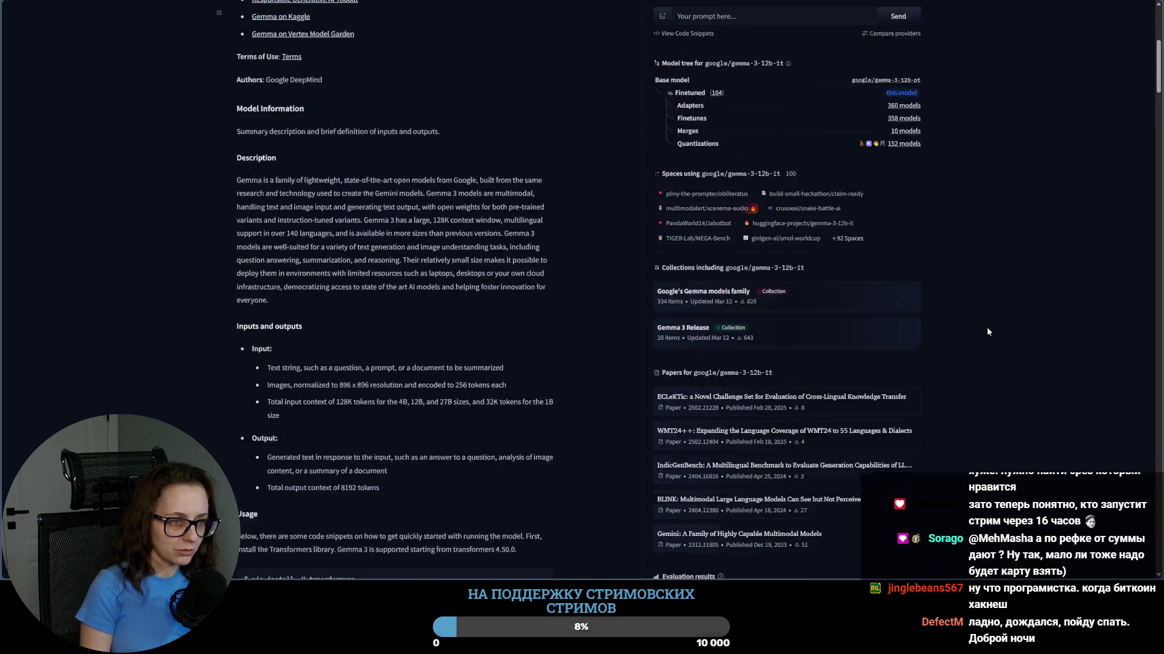
scroll(915, 357, "up", 2)
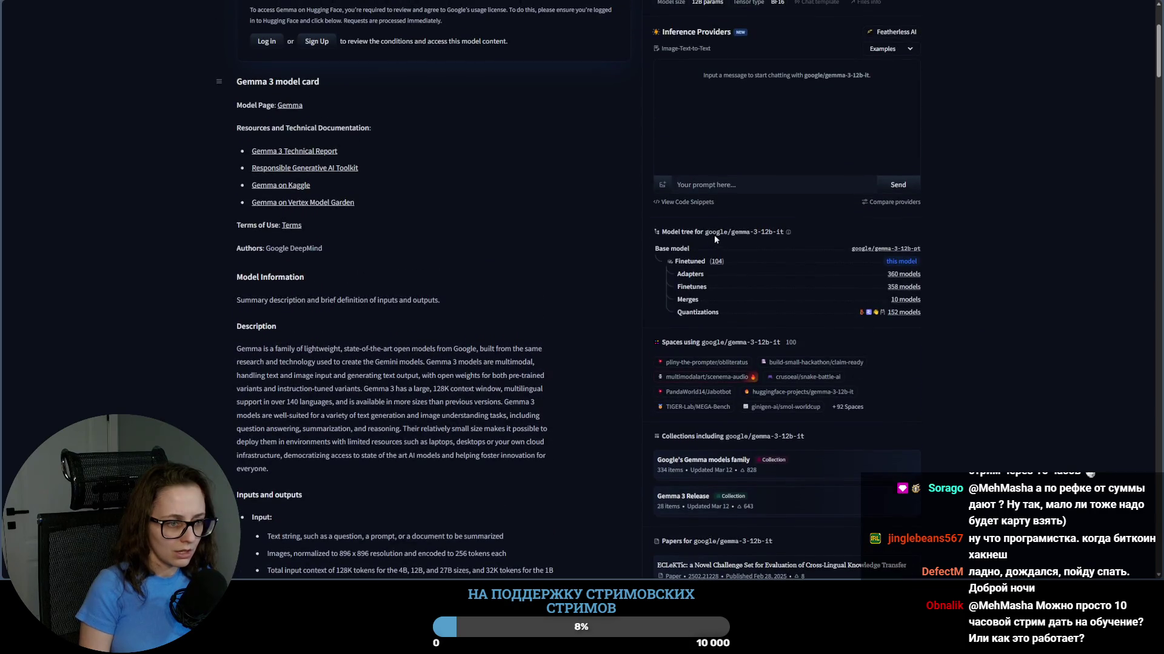
left_click(905, 250)
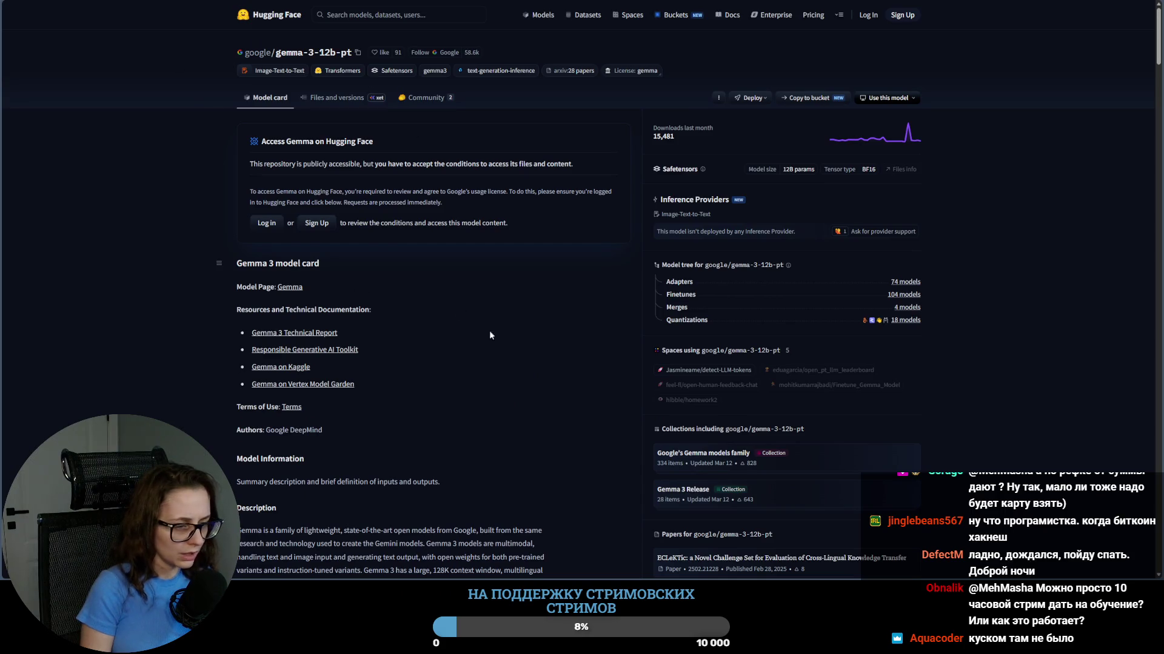
scroll(564, 376, "down", 2)
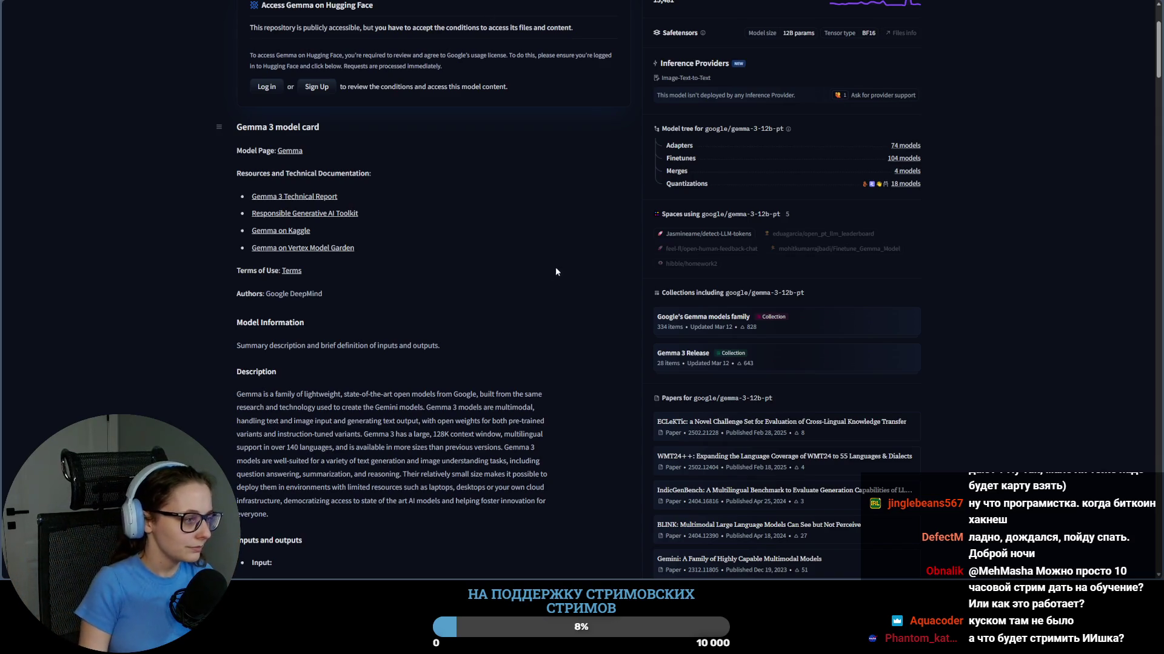
scroll(556, 271, "up", 2)
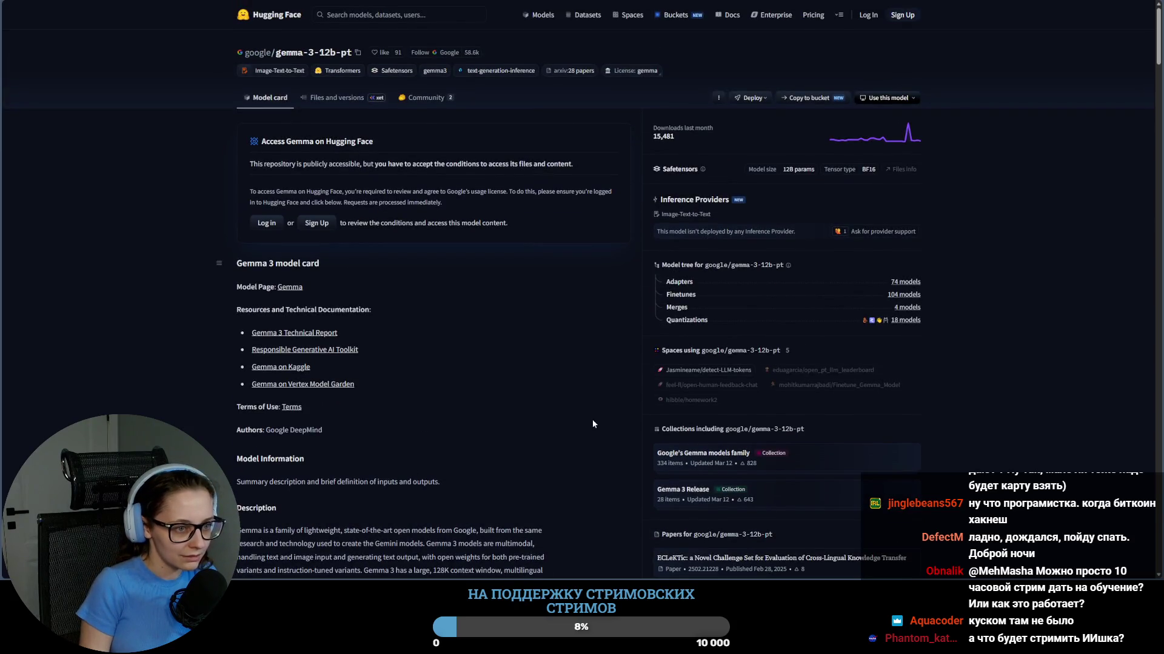
scroll(592, 424, "up", 1)
scroll(592, 424, "up", 1)
Step: Peek at the gemma-3-12b-pt usage options and files, go back to the gemma-3-12b-it card, then switch to ComfyUI
left_click(965, 122)
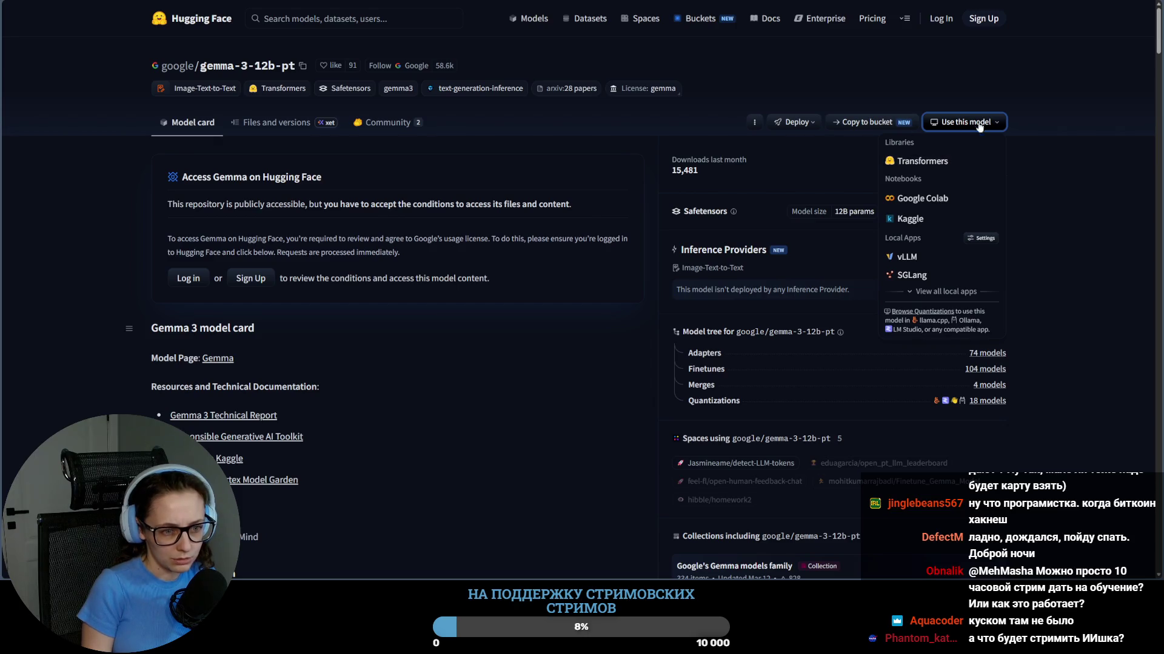
left_click(1071, 204)
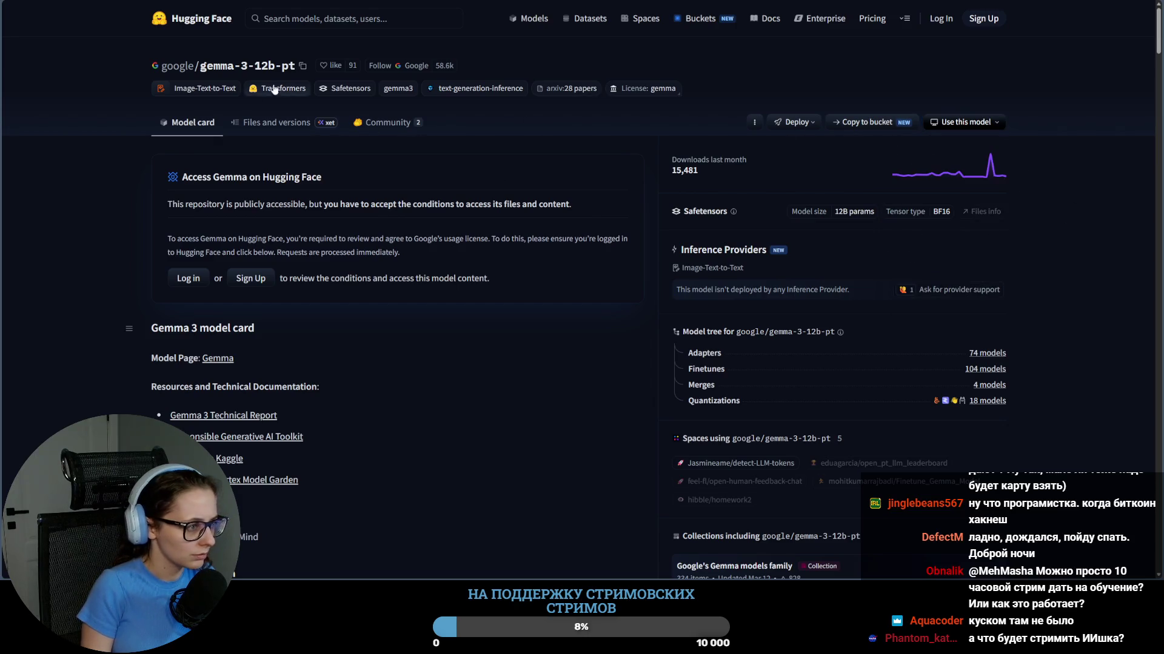
left_click(272, 123)
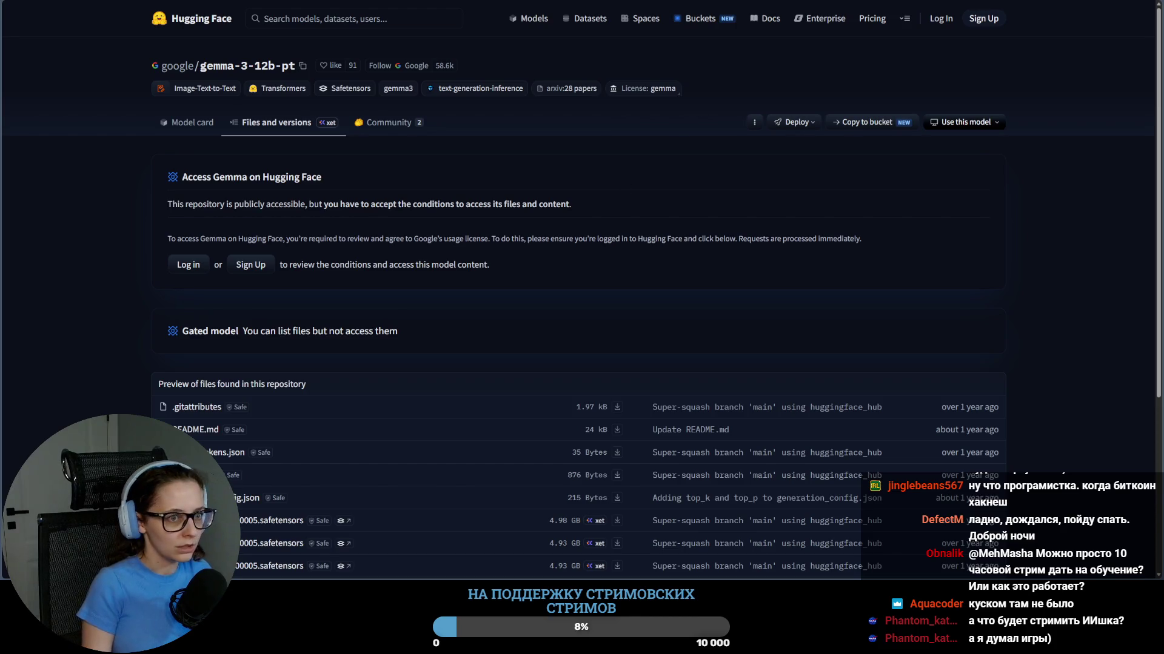
key("alt+Left")
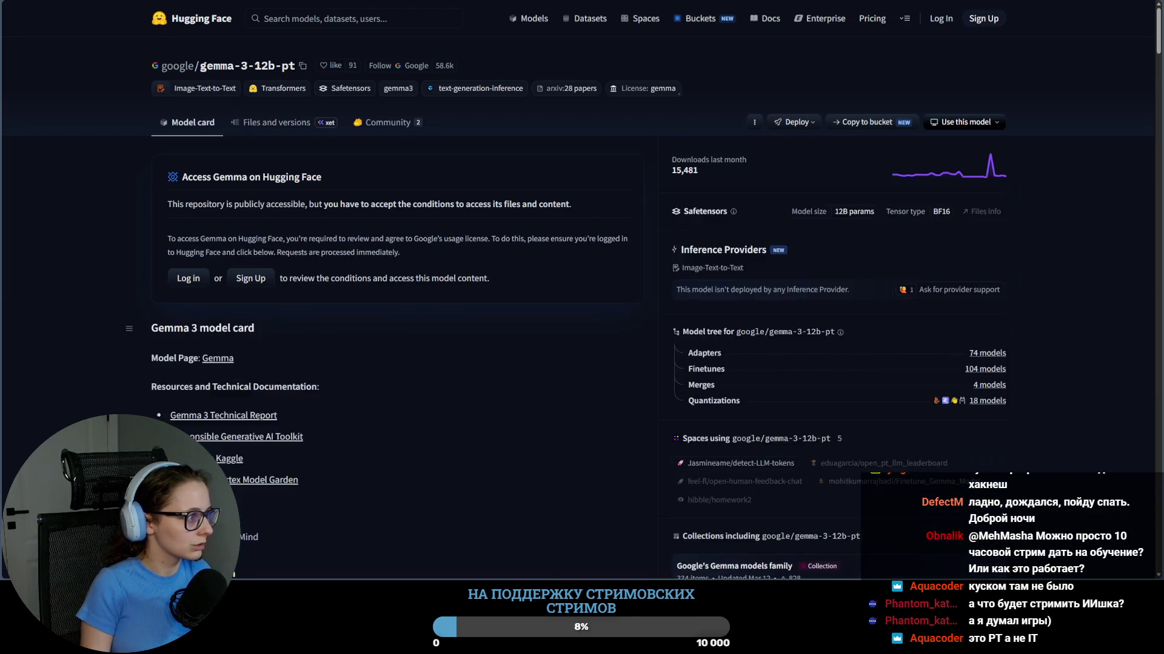
key("alt+Left")
key("alt+Left")
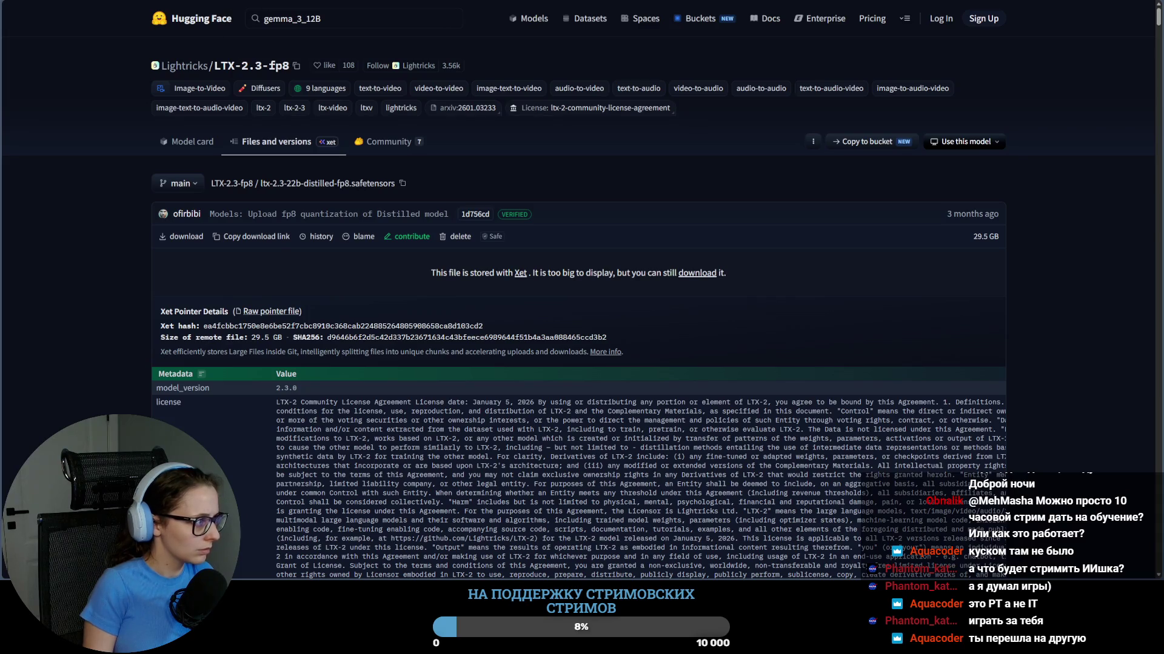
scroll(464, 385, "up", 3)
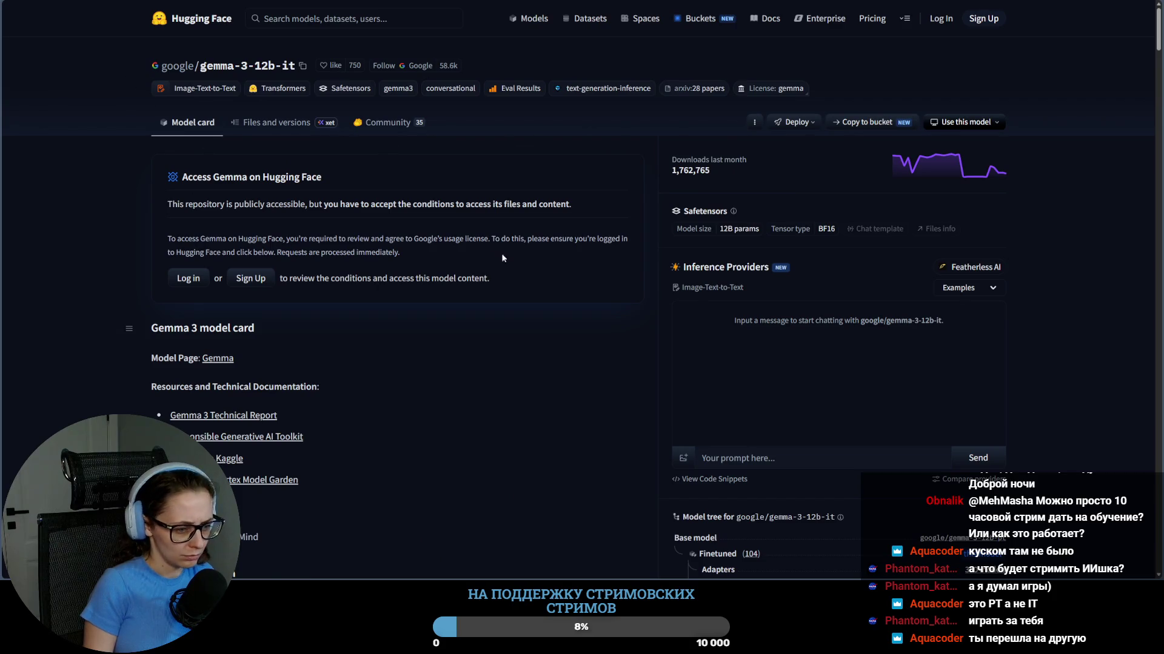
scroll(634, 419, "down", 3)
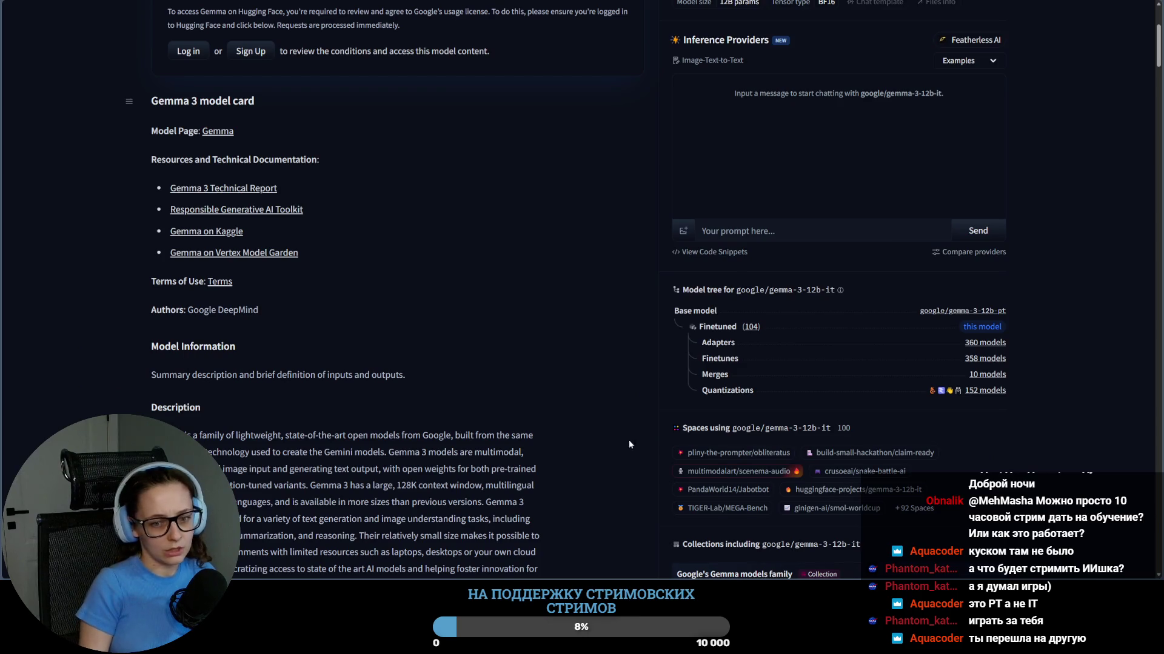
scroll(628, 439, "up", 3)
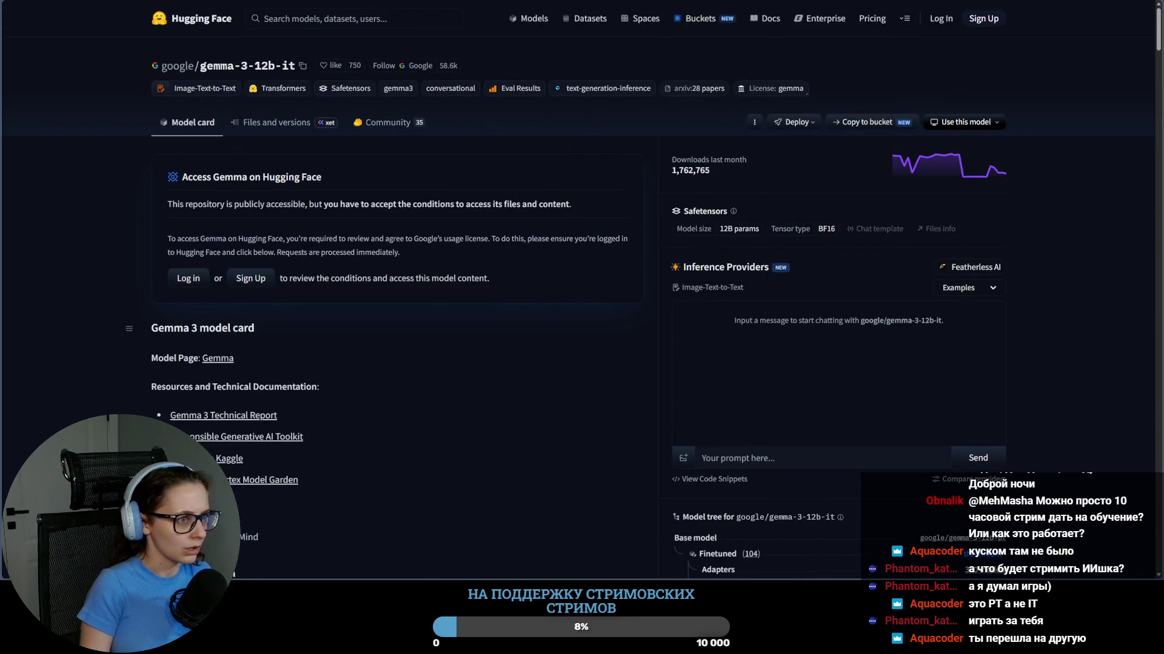
key("alt+Tab")
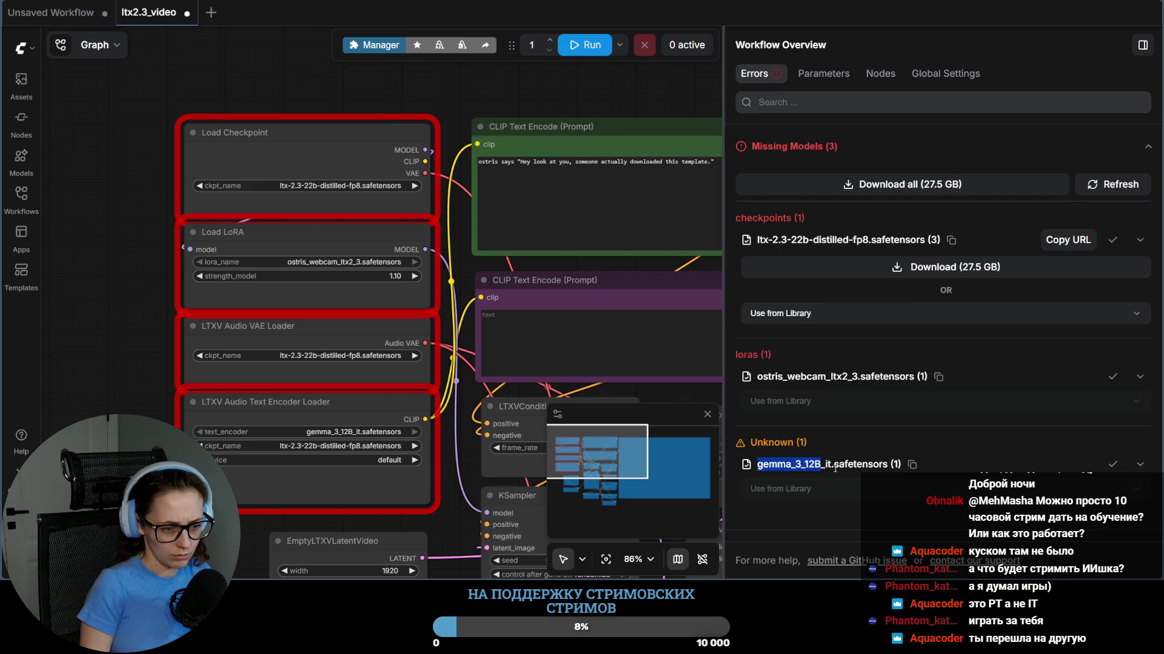
Step: Deselect the gemma_3_12B_it.safetensors entry in Missing Models and return to the gemma-3-12b-it page
left_click(829, 292)
key("alt+Tab")
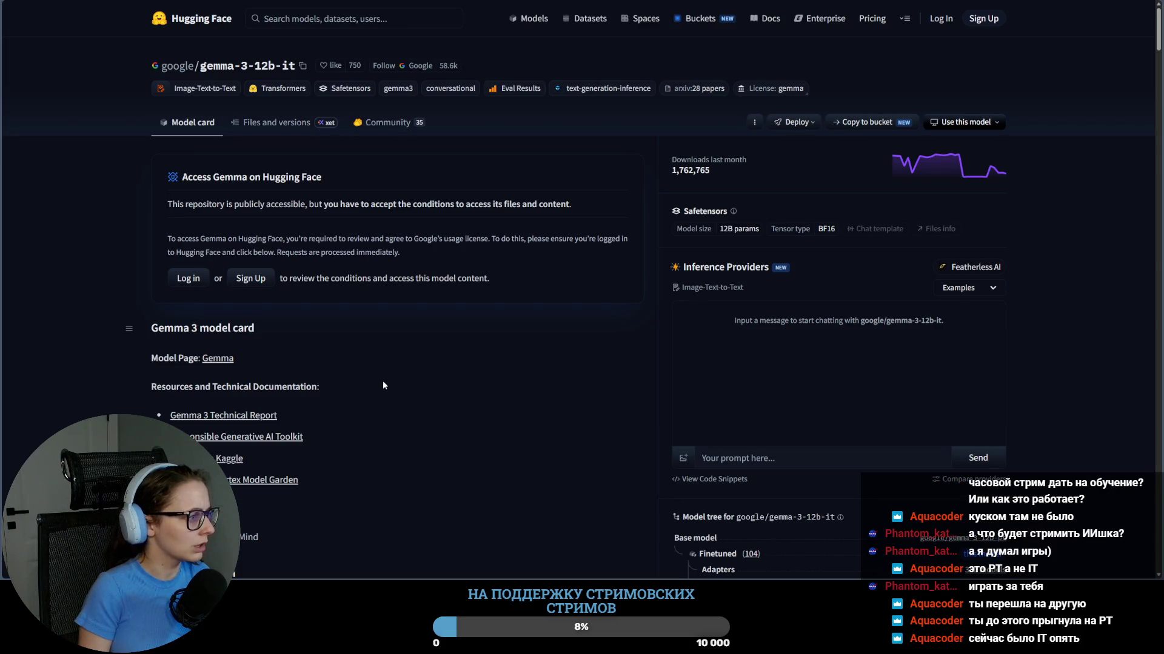
scroll(431, 403, "down", 3)
scroll(421, 430, "down", 2)
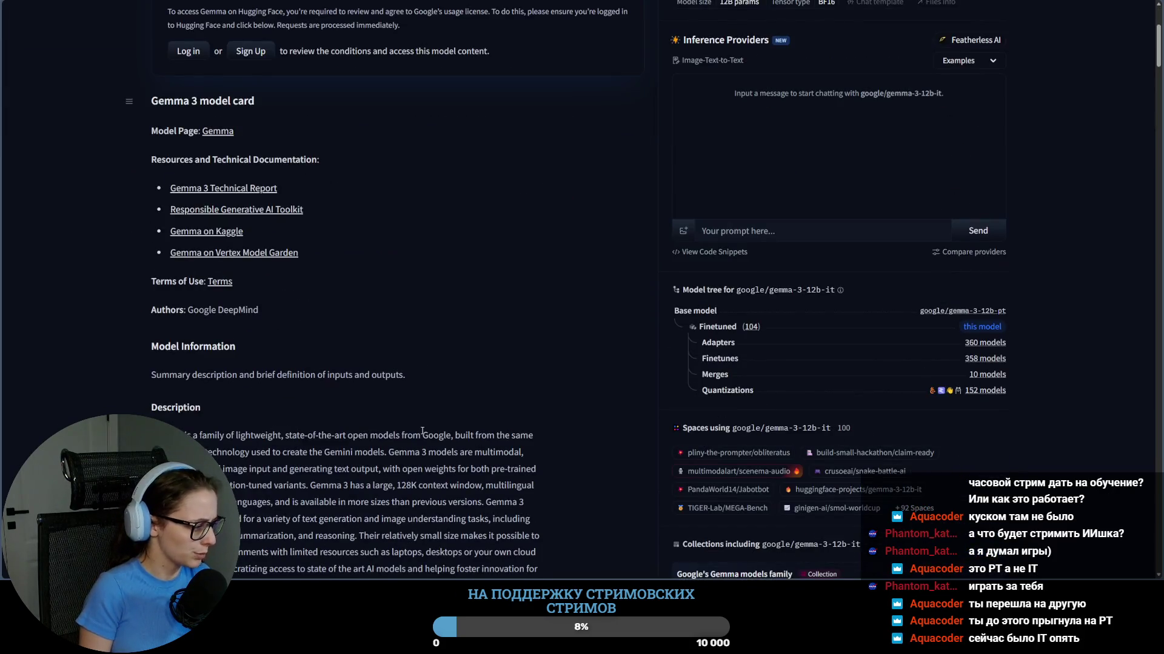
scroll(421, 431, "down", 3)
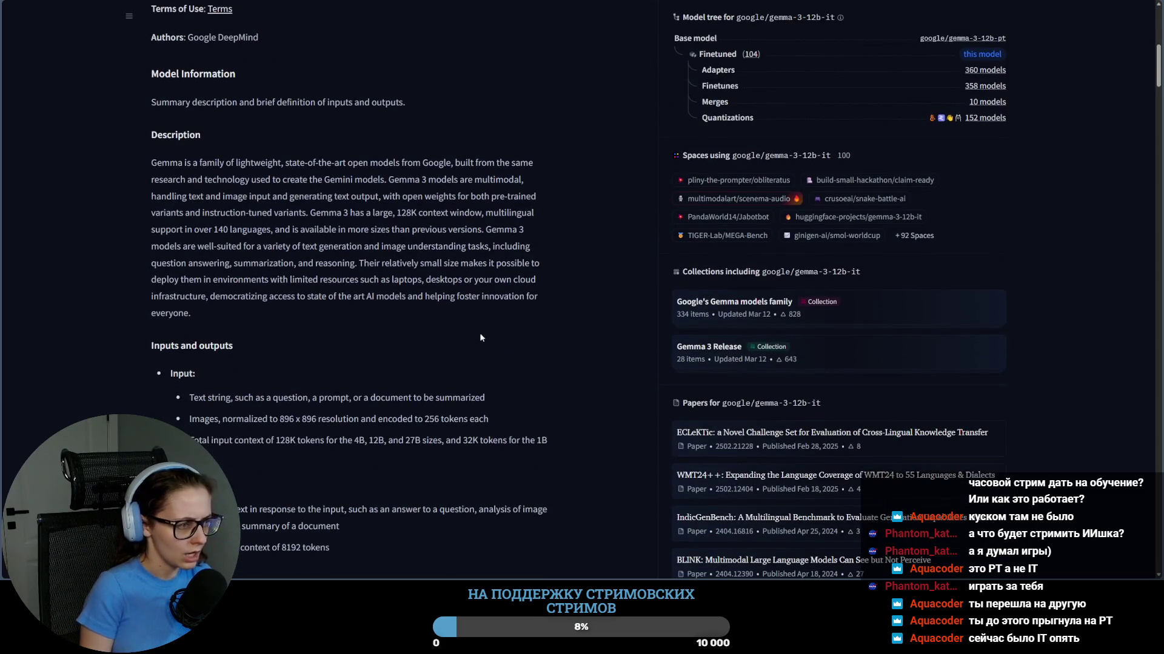
scroll(492, 360, "up", 4)
scroll(502, 378, "up", 2)
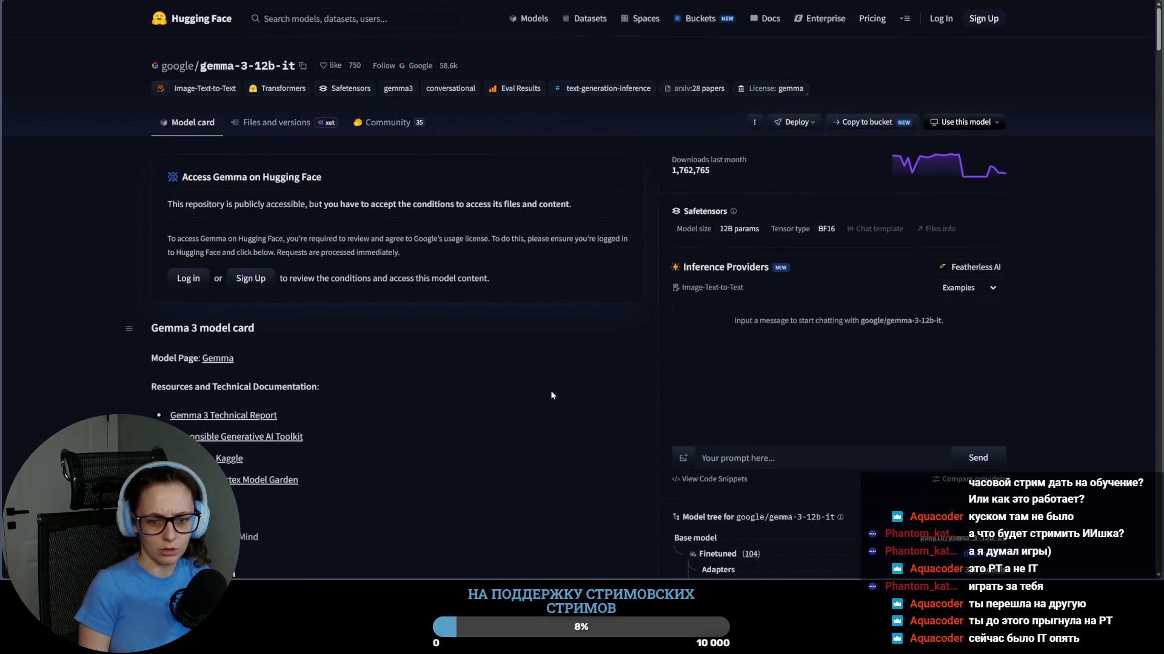
Step: Select the gemma-3-12b-it title, search the page for "files", and open the repository file list
left_click_drag(200, 66, 289, 65)
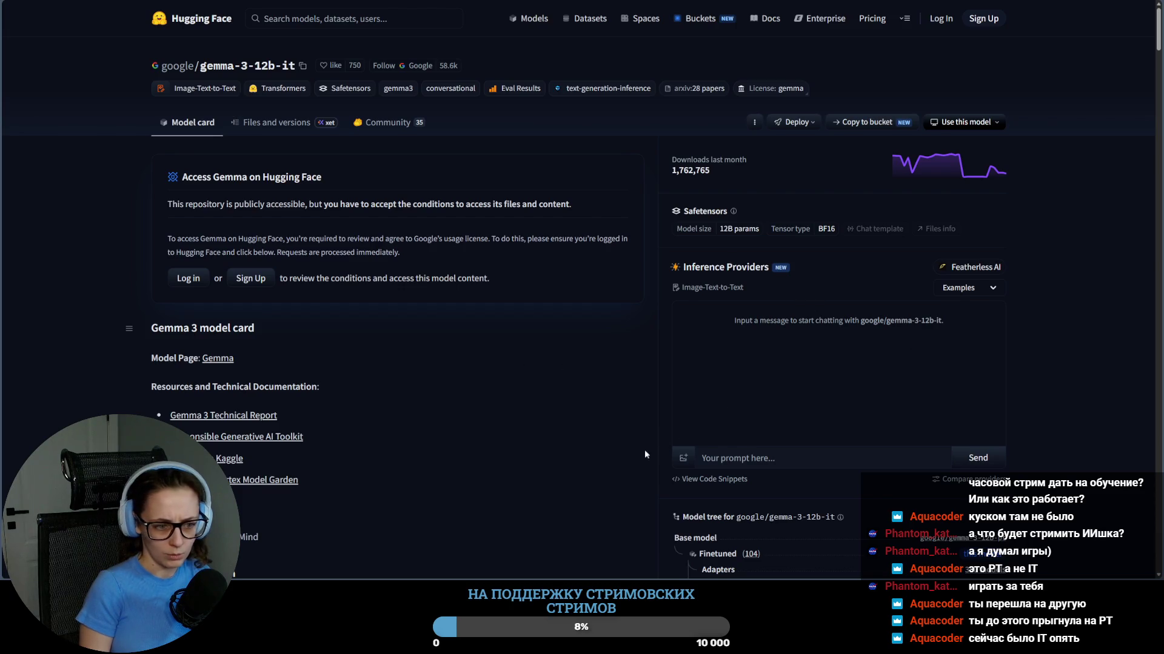
scroll(644, 450, "down", 2)
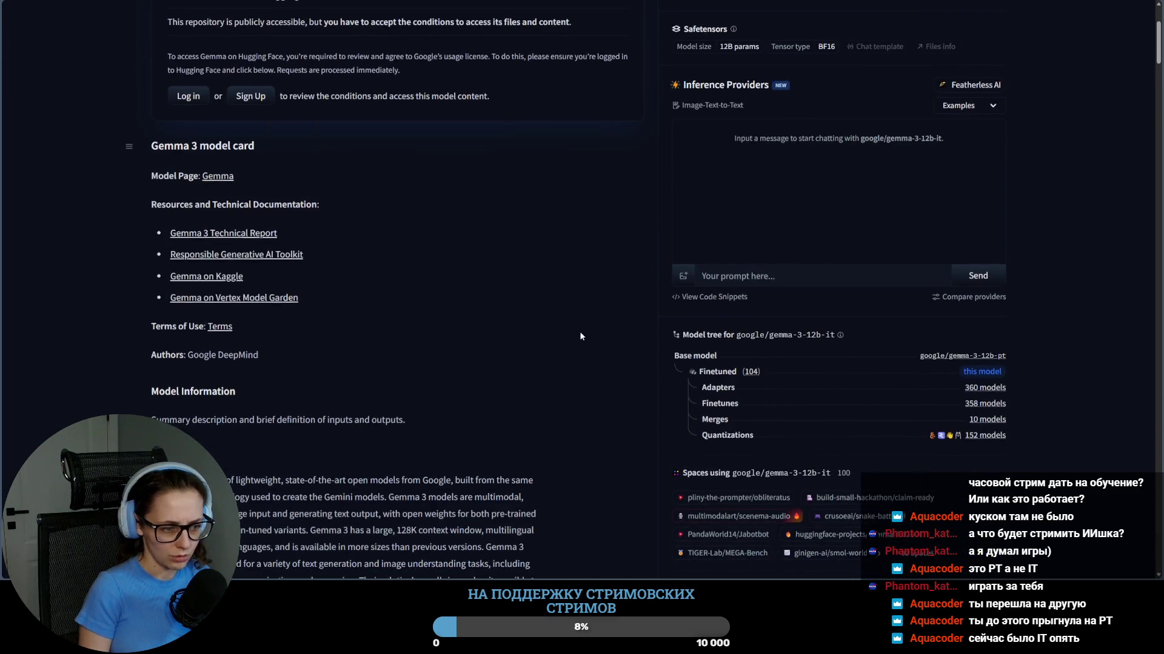
scroll(738, 305, "down", 2)
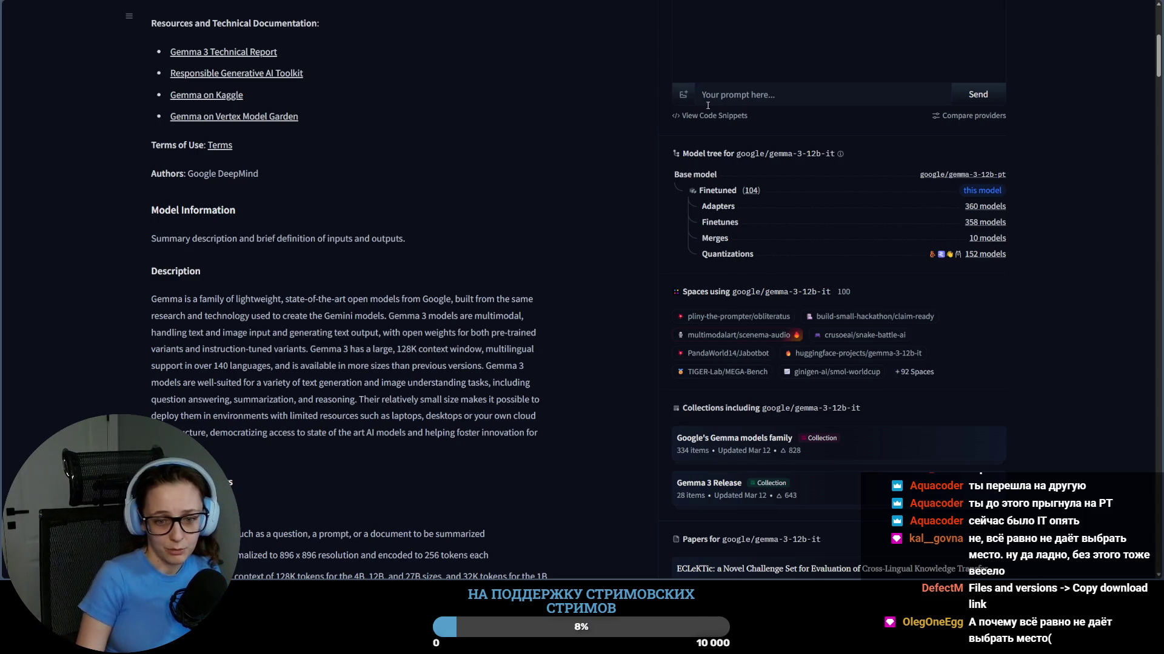
scroll(546, 322, "up", 3)
scroll(546, 323, "up", 2)
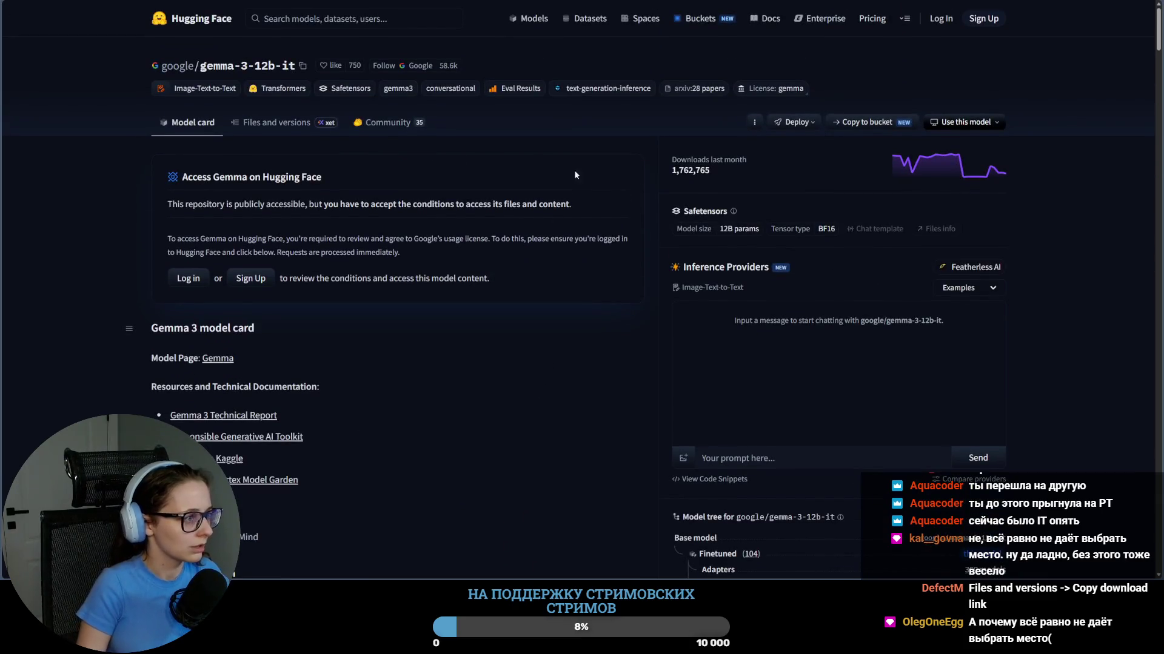
scroll(630, 358, "down", 3)
scroll(631, 356, "down", 2)
scroll(631, 358, "down", 2)
scroll(631, 357, "down", 1)
scroll(631, 360, "down", 2)
scroll(609, 423, "up", 3)
scroll(608, 406, "up", 2)
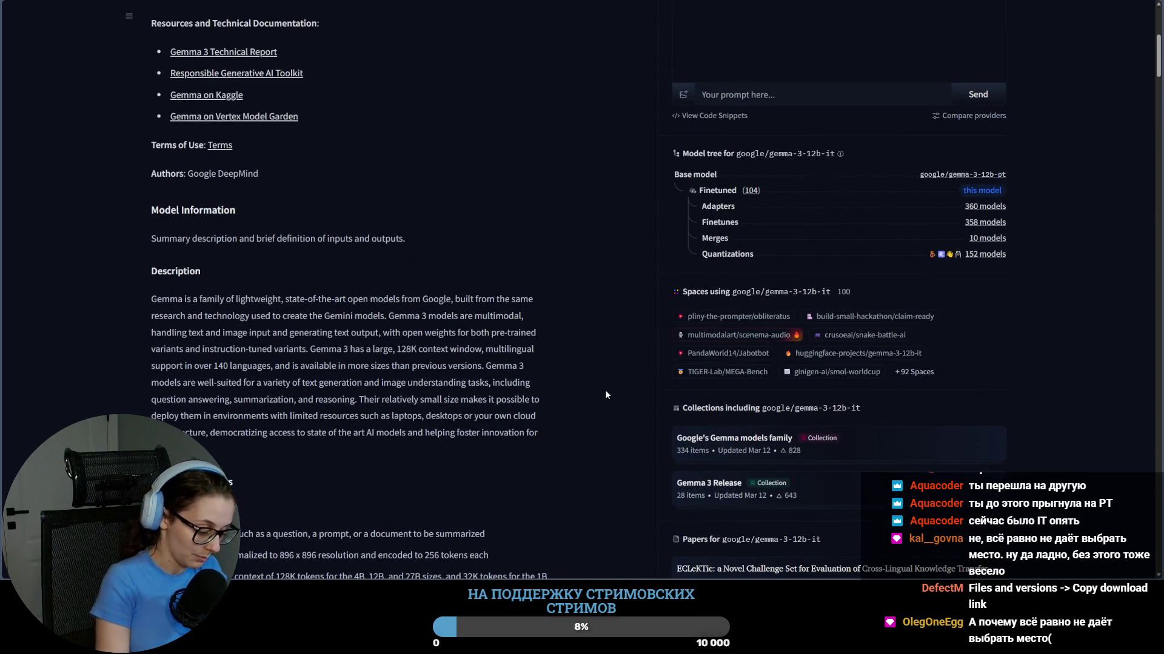
key("ctrl+f")
type("files")
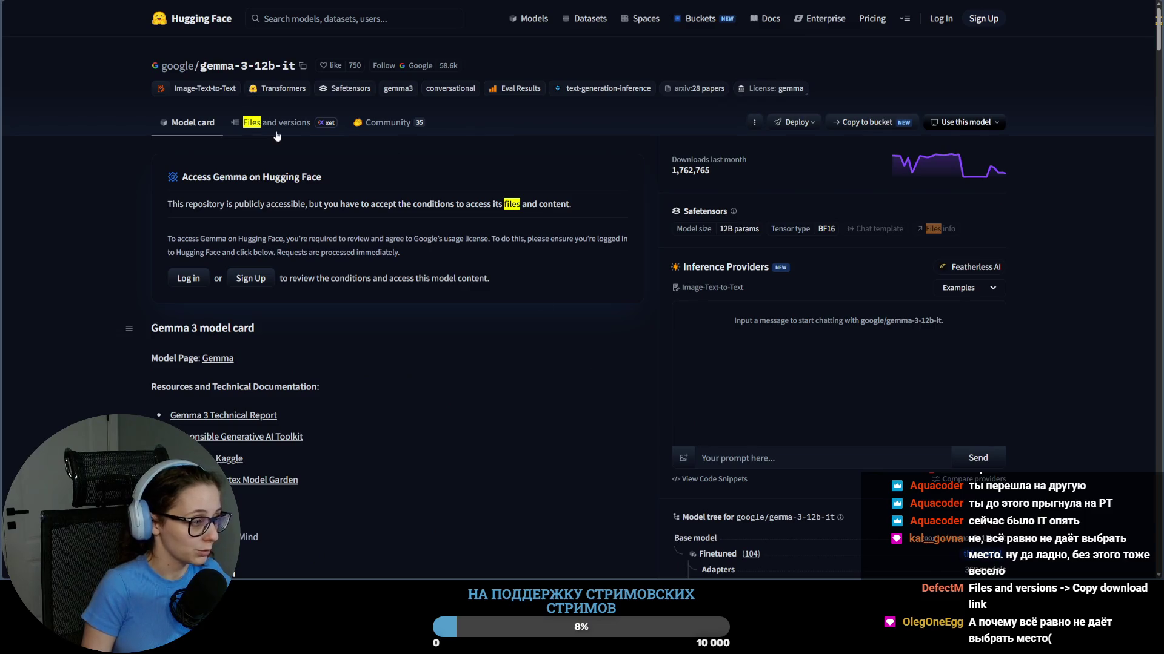
left_click(273, 125)
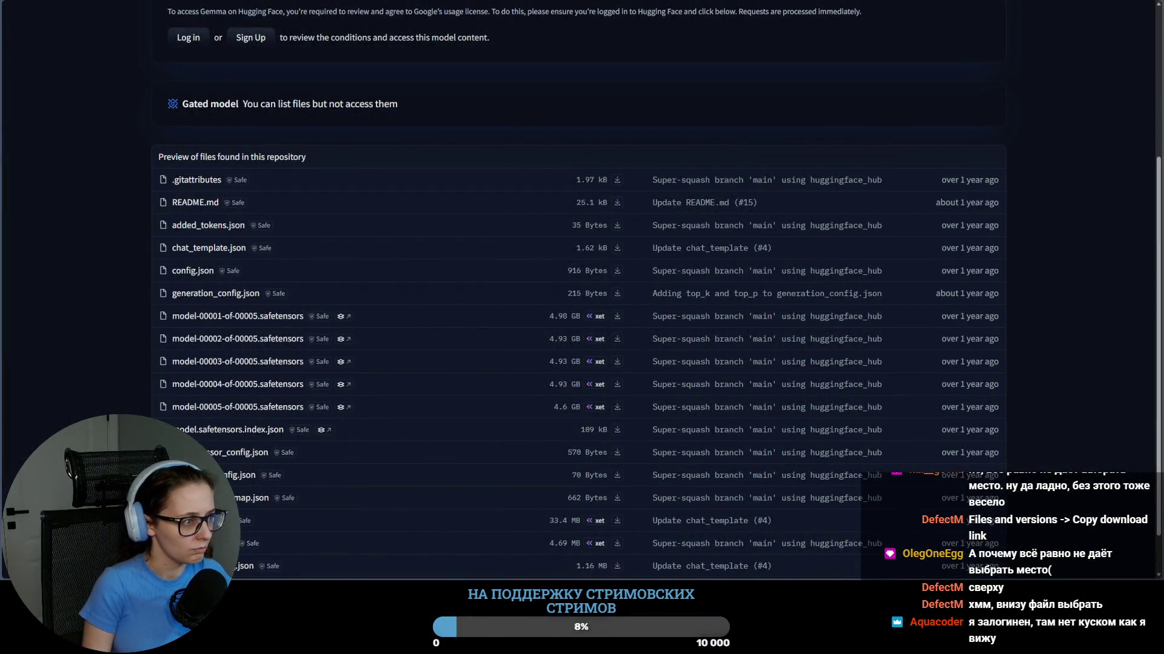
scroll(608, 253, "up", 5)
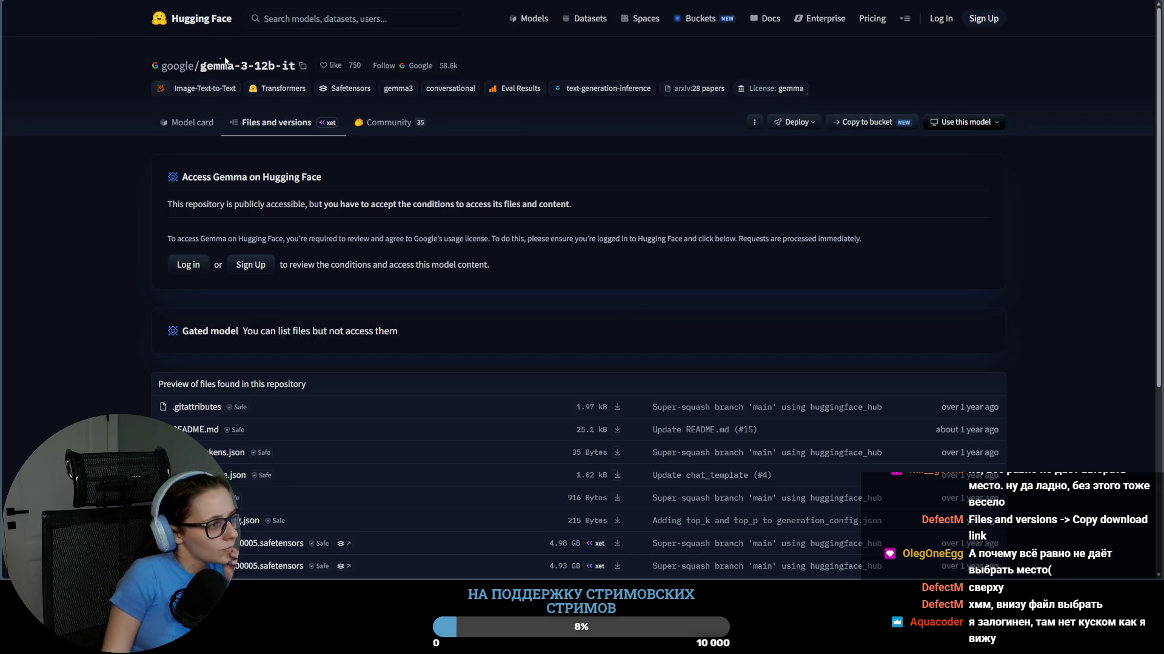
Step: Open model-00001-of-00005.safetensors, hit the 401 restricted-access page, go back, and switch to ComfyUI
triple_click(239, 65)
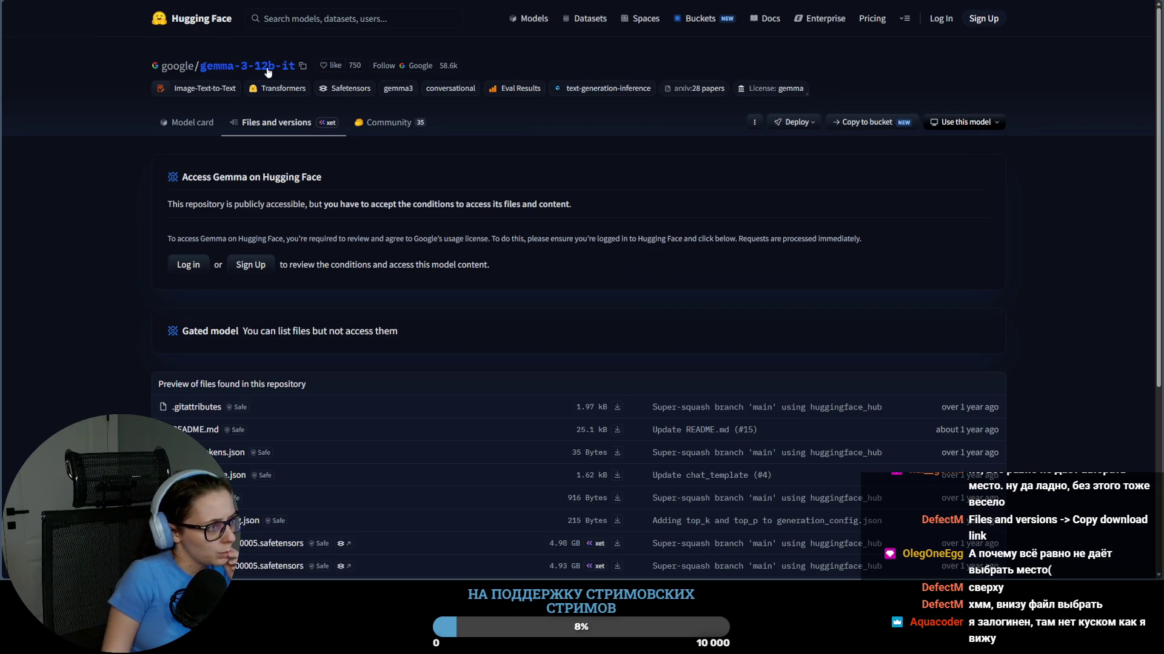
left_click(269, 72)
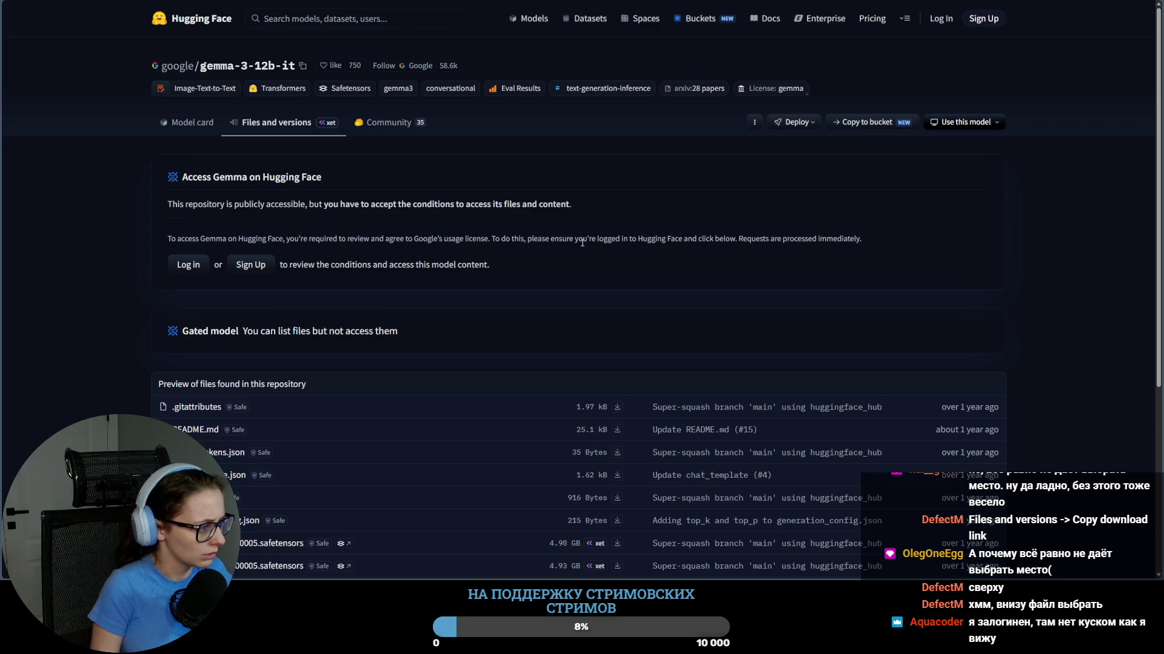
scroll(527, 375, "down", 3)
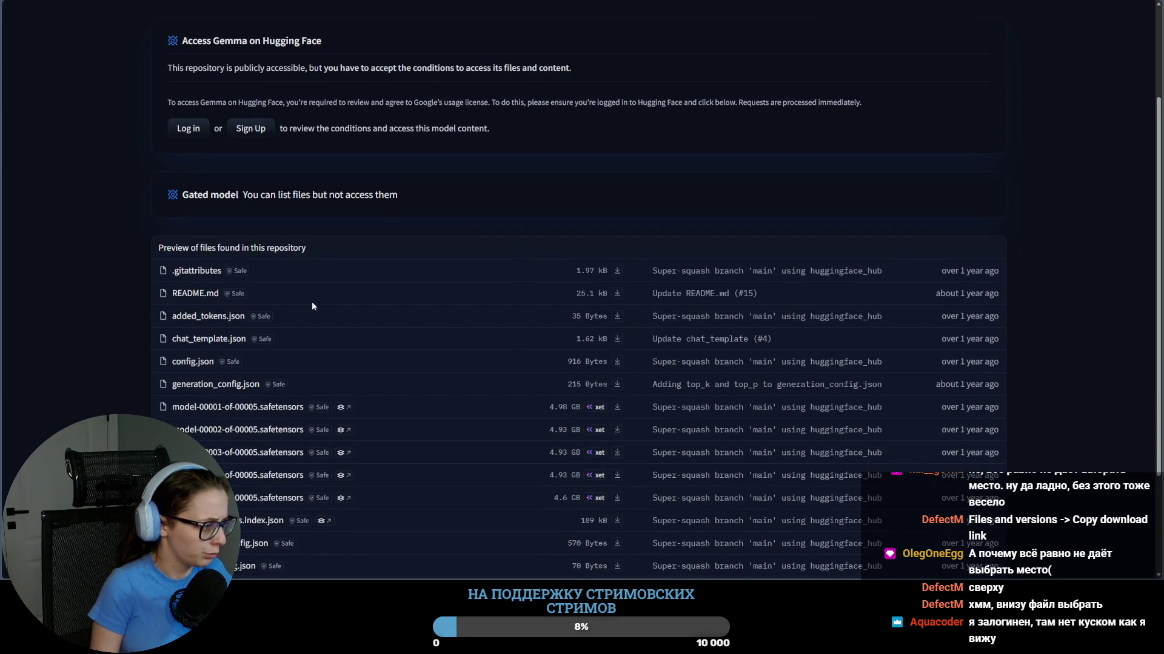
scroll(404, 307, "down", 3)
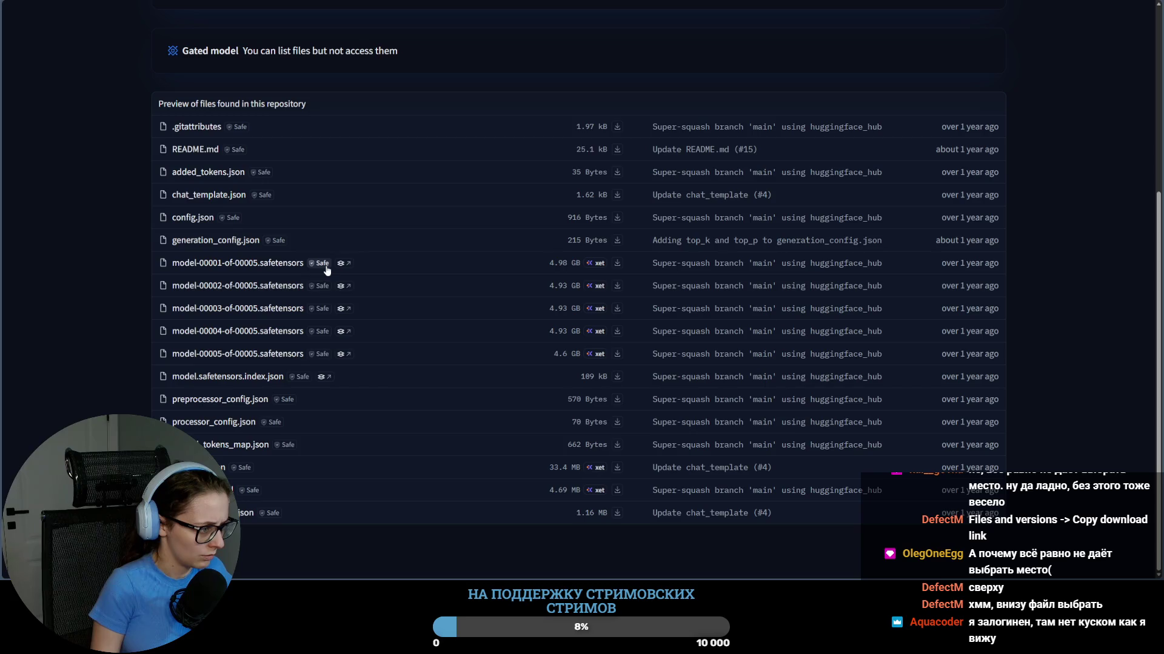
left_click(242, 264)
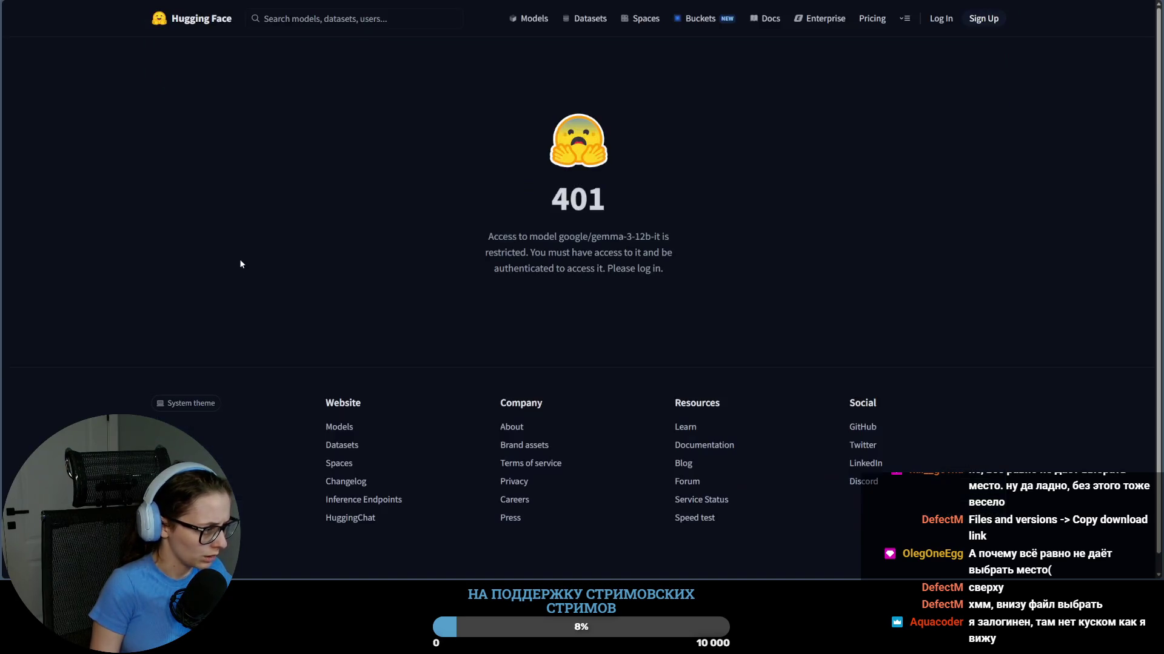
key("alt+Left")
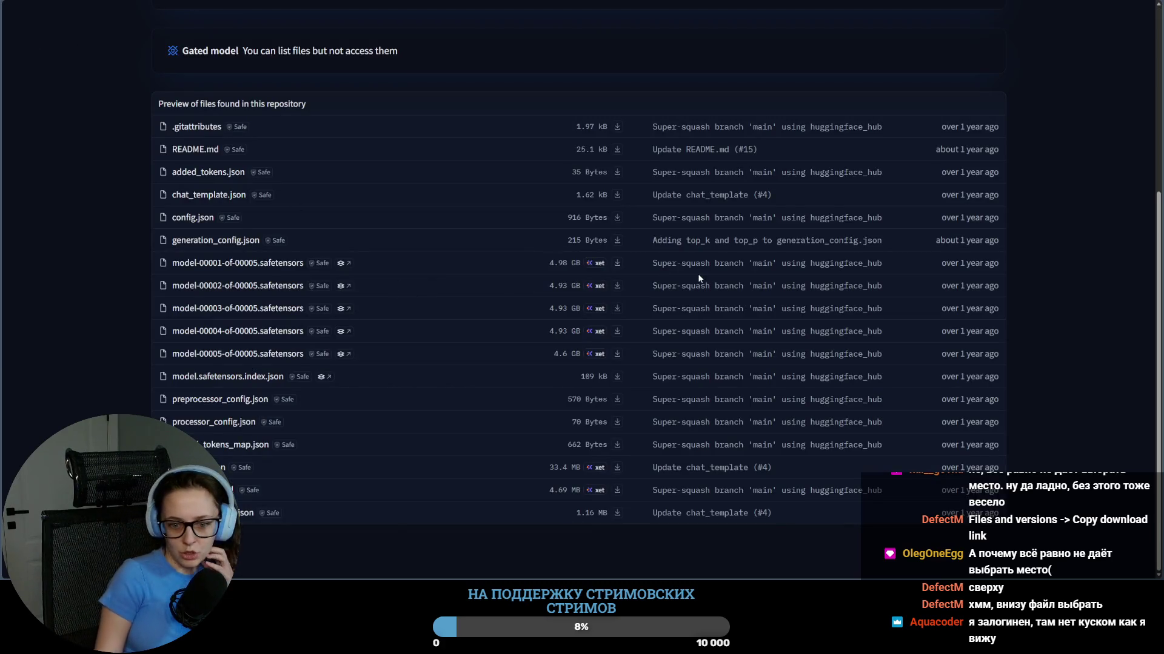
scroll(501, 283, "up", 3)
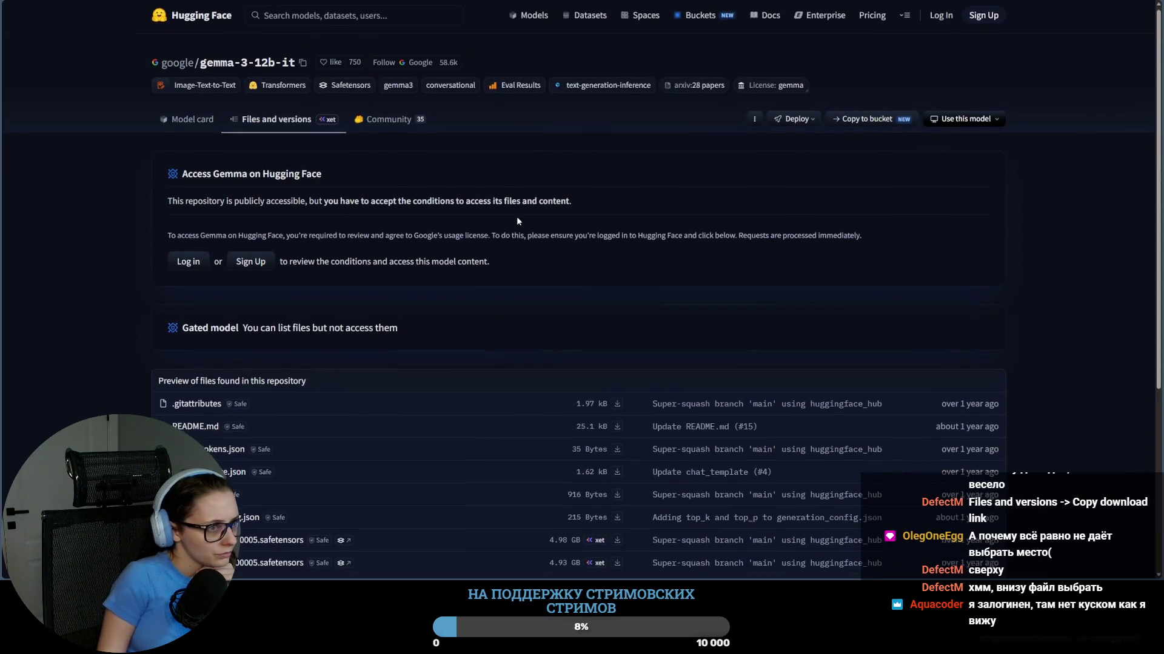
key("alt+Tab")
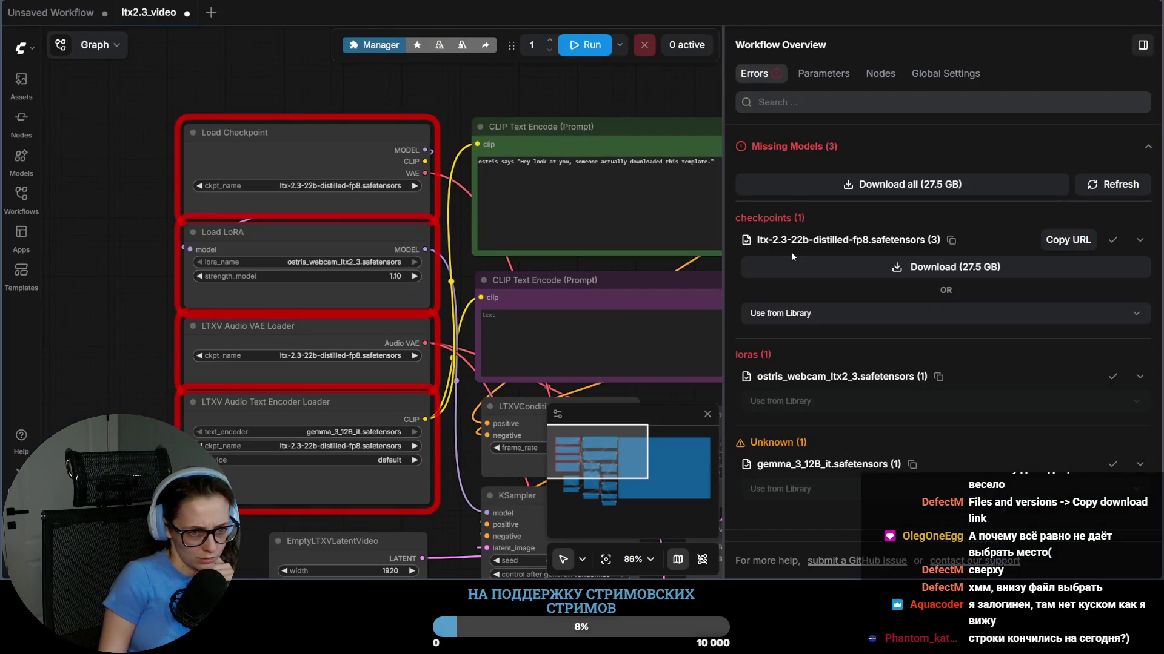
Step: Run ls in ComfyUI/models/checkpoints to confirm the LTX-2.3 checkpoint is there, then return to ComfyUI
key("alt+Tab")
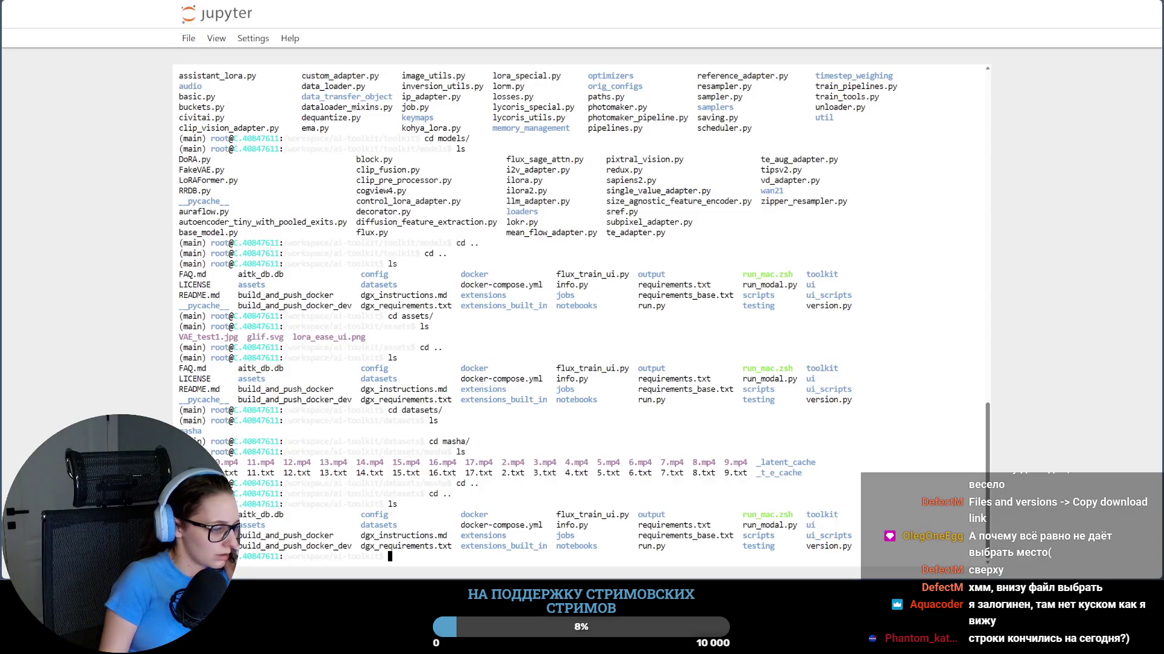
key("alt+Tab")
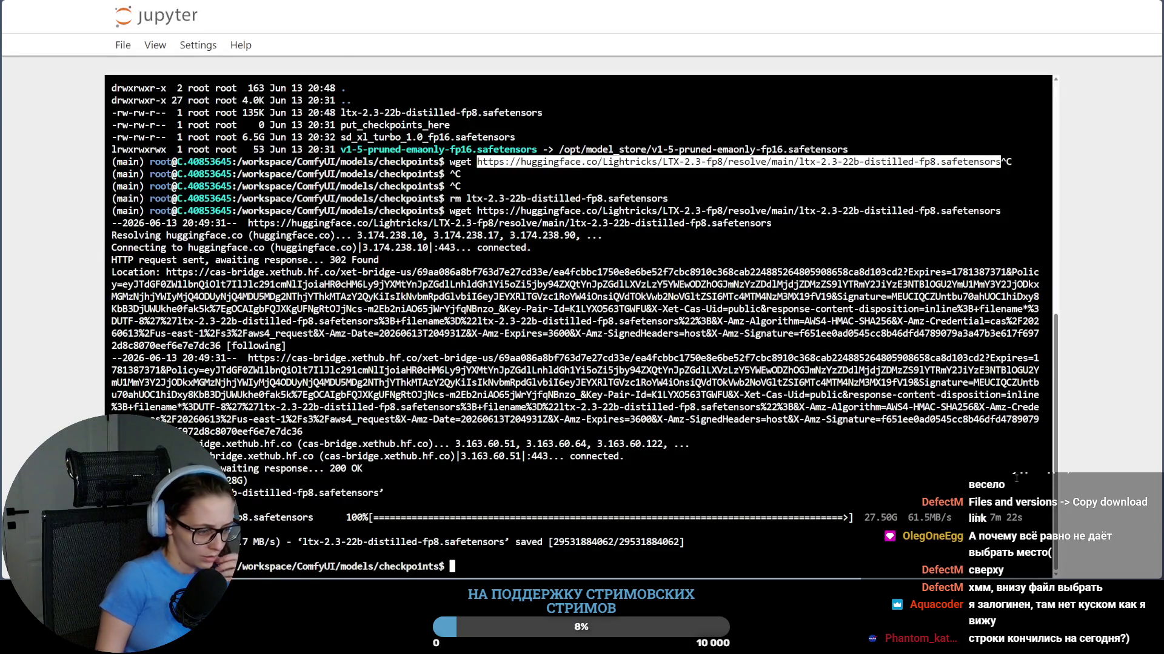
type("ls")
key("Return")
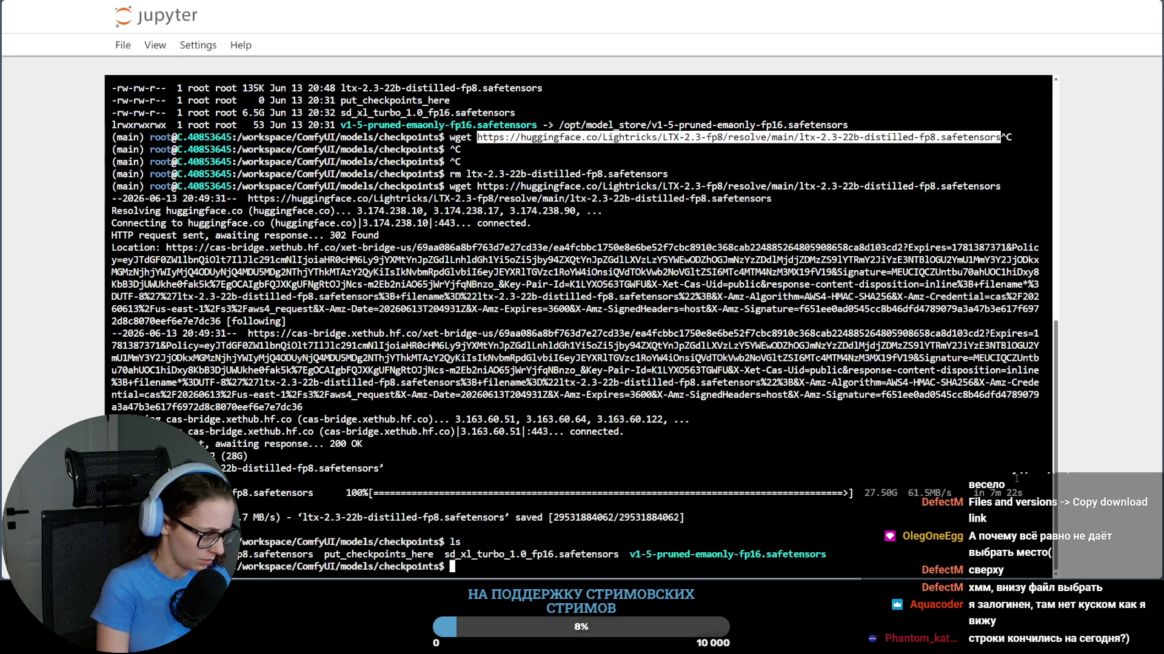
key("alt+Tab")
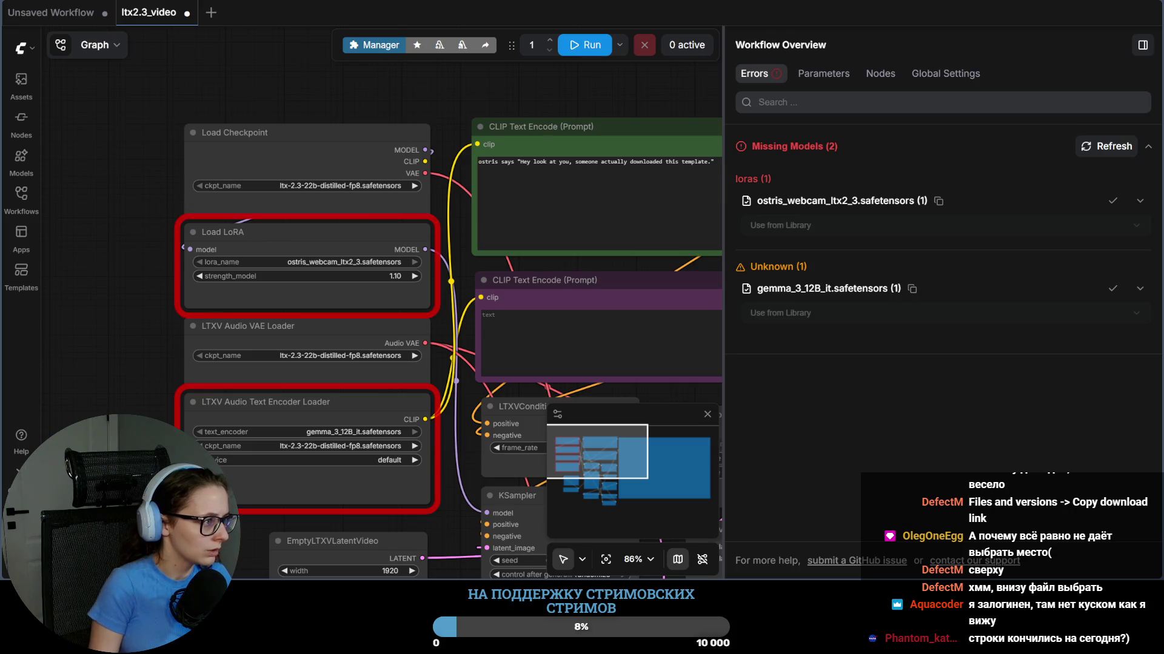
Step: Switch to the Vast.ai instance portal's applications page
key("ctrl+Tab")
key("ctrl+Tab")
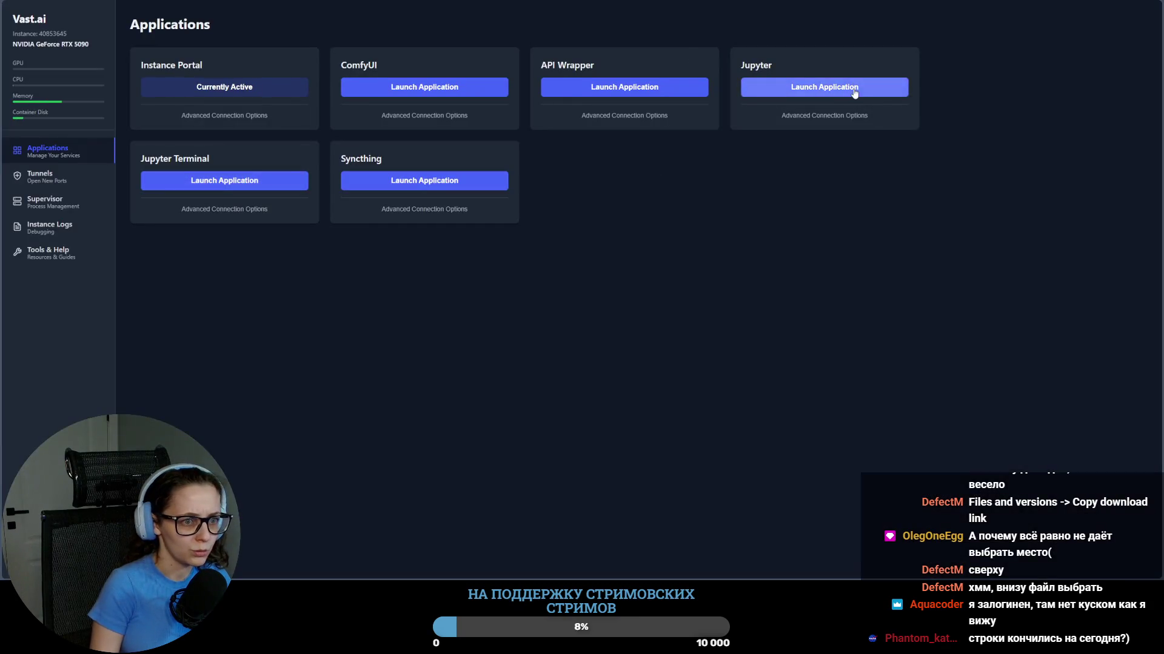
Step: Launch Jupyter from its card on the Applications page
left_click(824, 86)
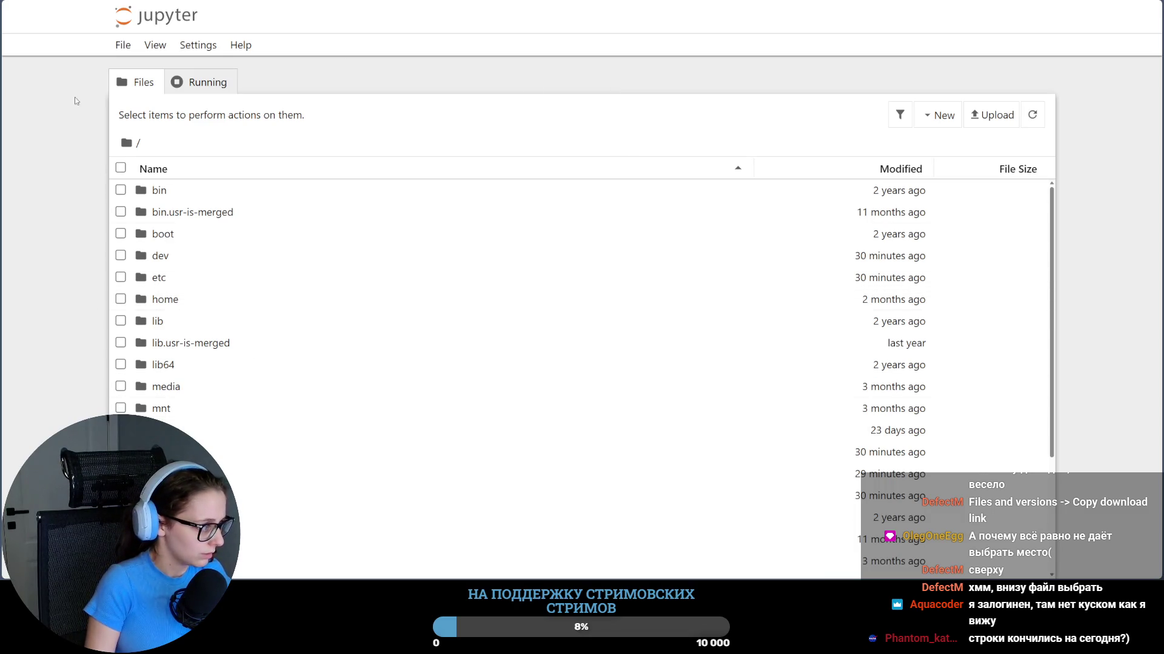
scroll(364, 410, "down", 3)
scroll(362, 411, "down", 1)
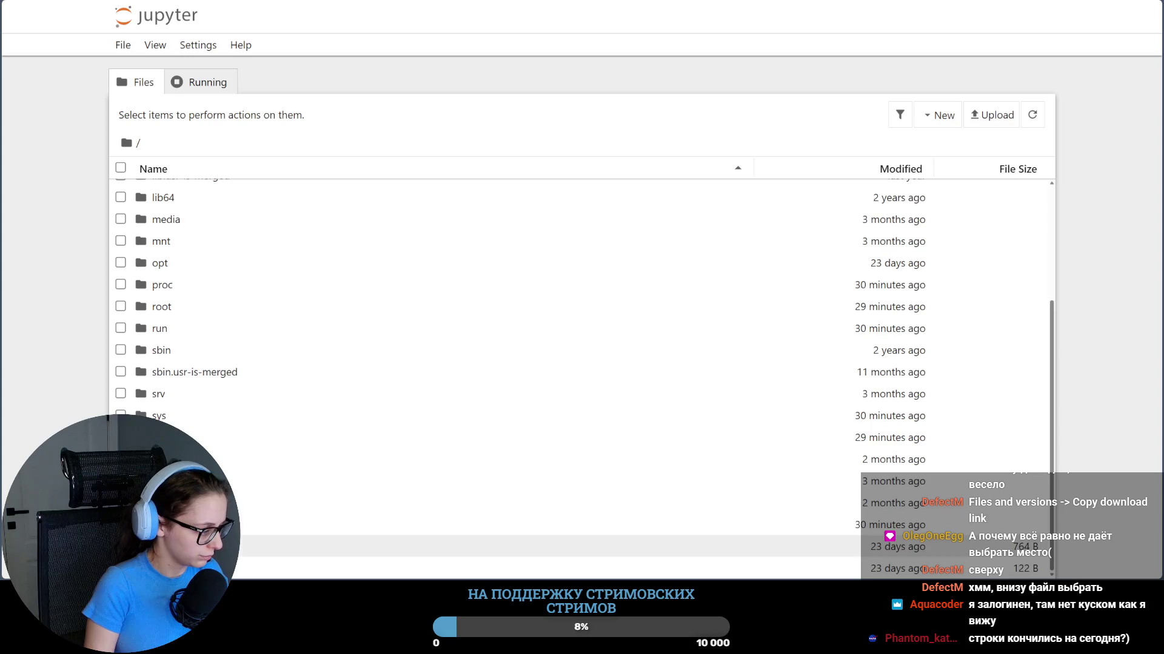
Step: Navigate the Jupyter file browser into workspace/ComfyUI/models/loras
left_click(300, 525)
double_click(300, 524)
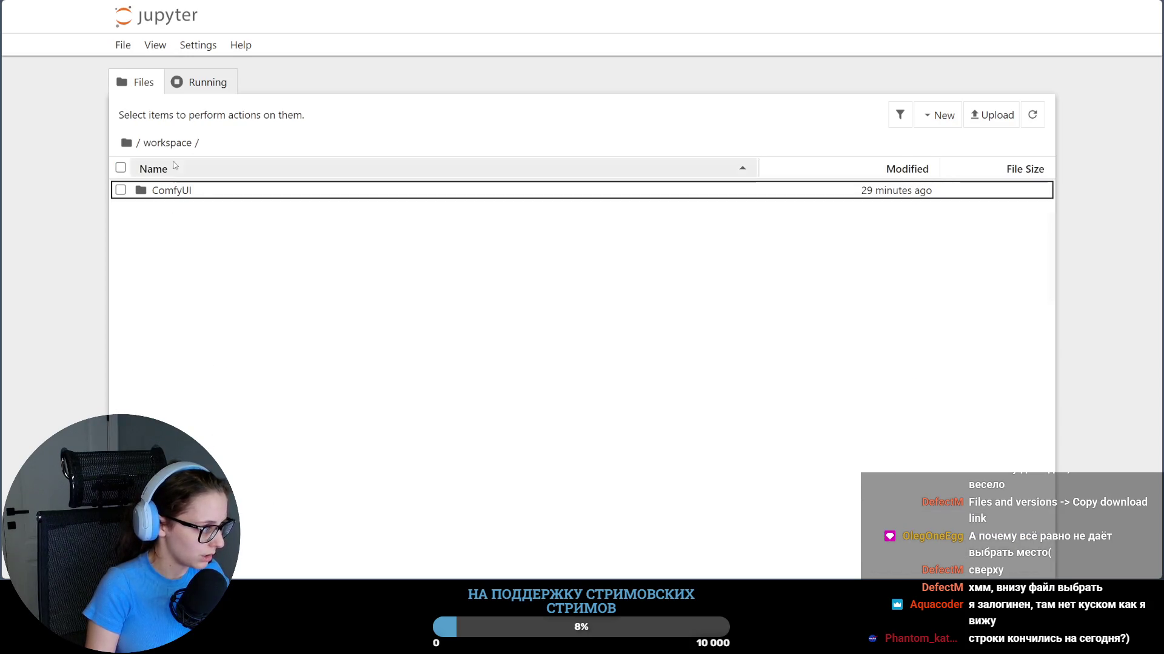
double_click(183, 190)
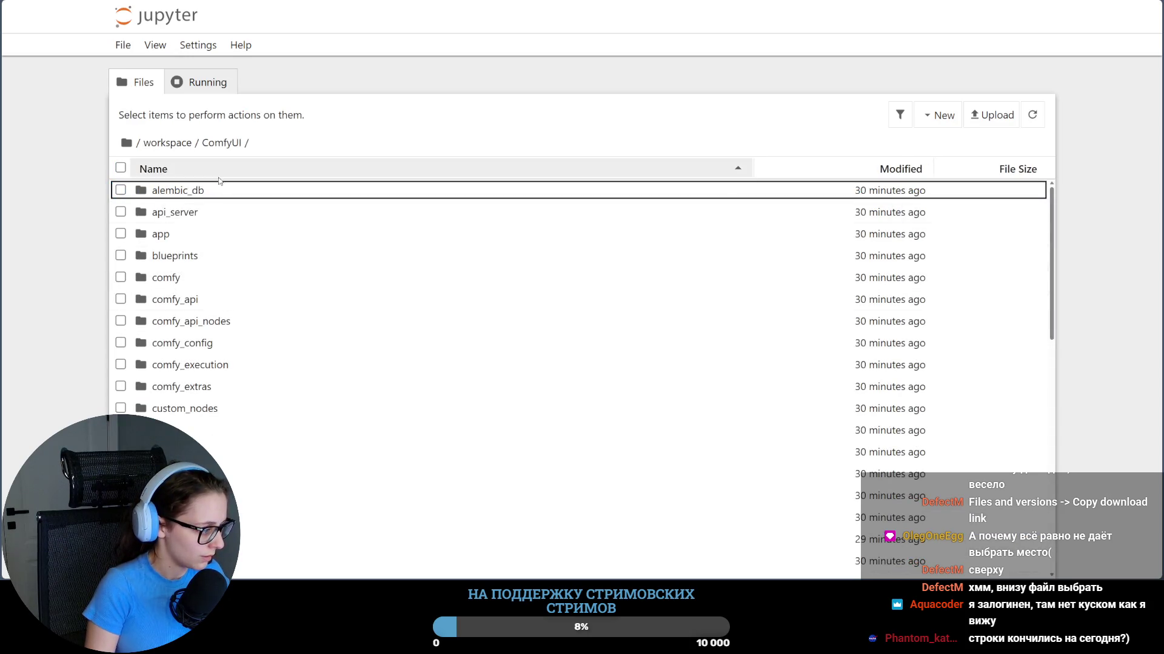
scroll(214, 453, "down", 1)
double_click(245, 429)
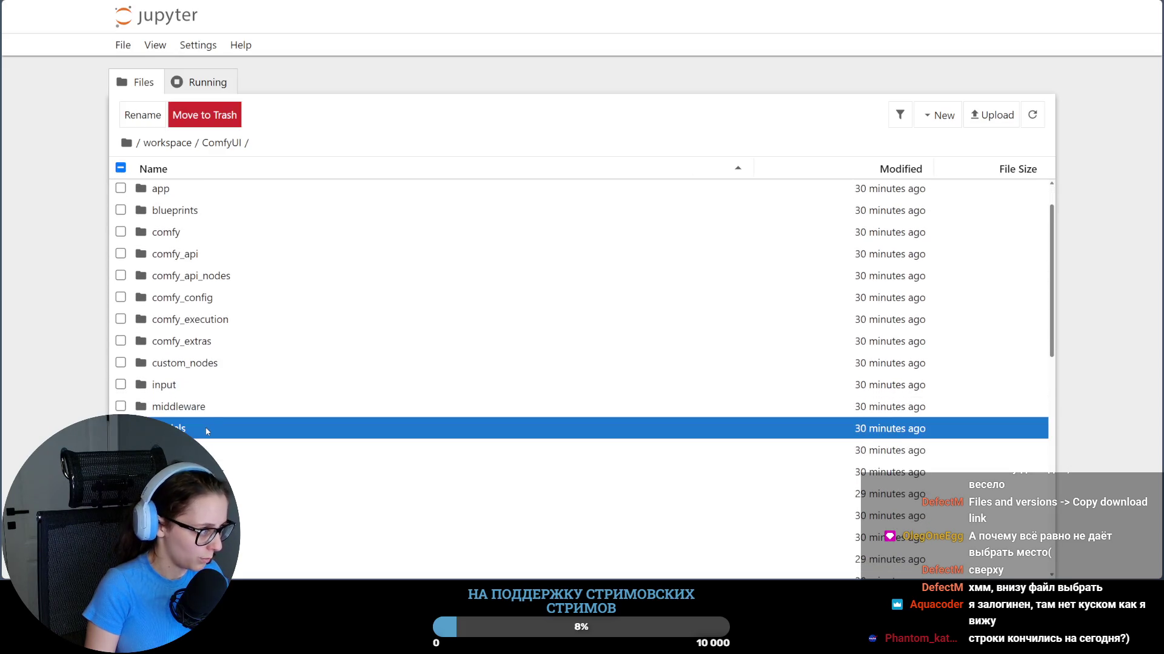
scroll(279, 375, "down", 3)
scroll(279, 373, "down", 1)
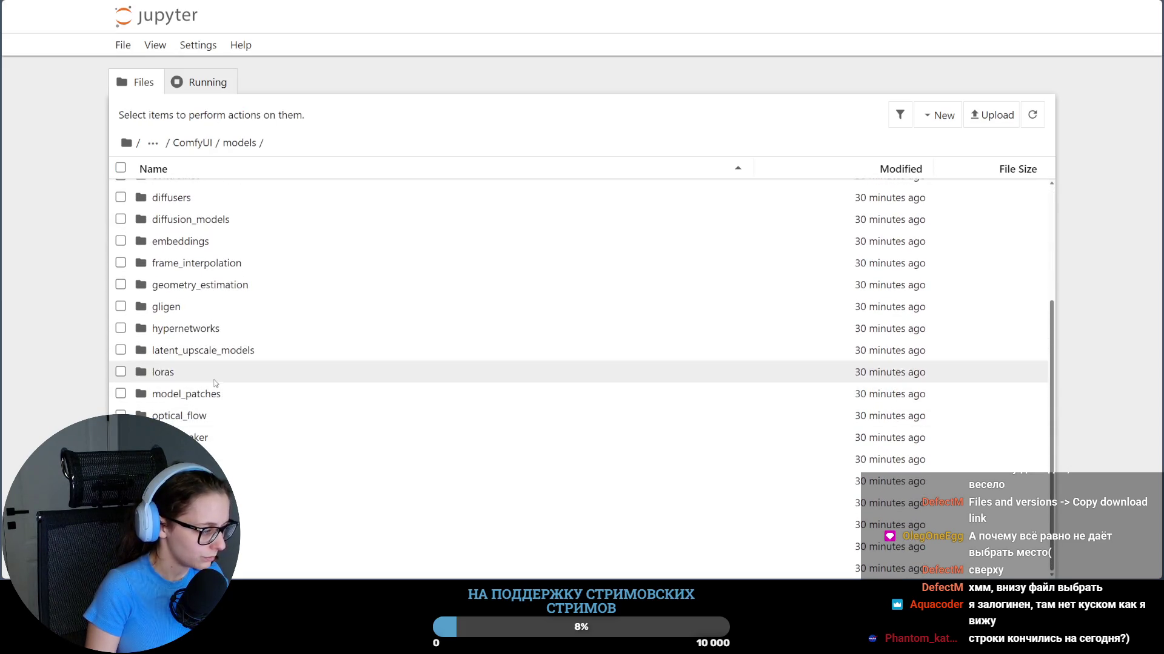
double_click(279, 372)
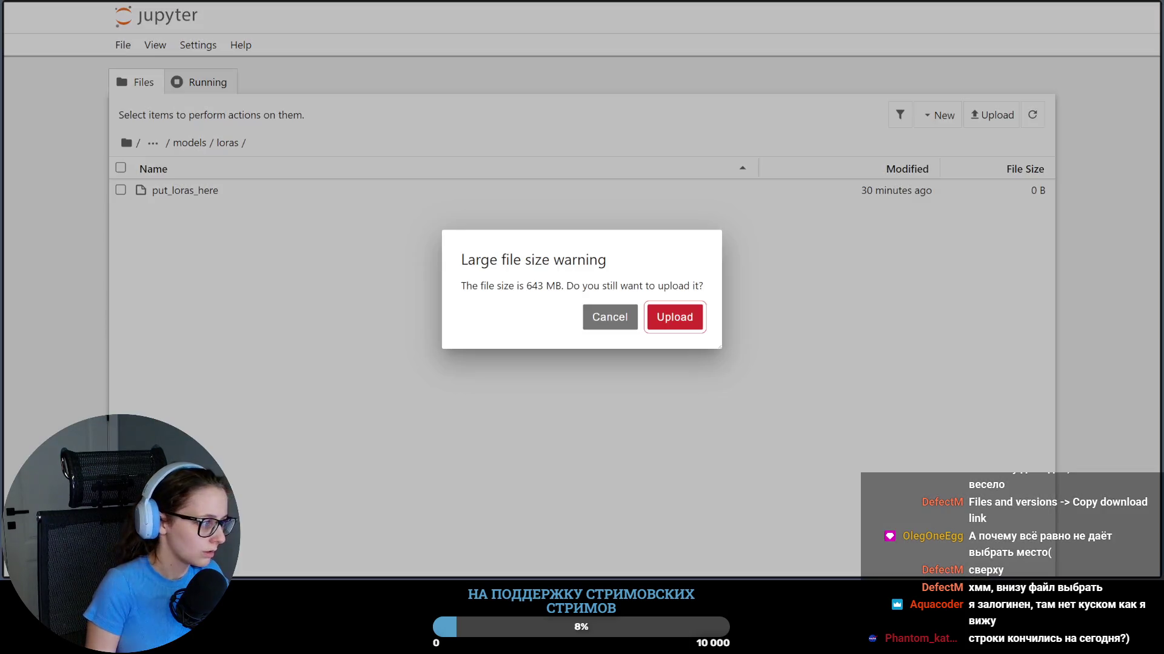
Step: Confirm the large-file warning so the step-250 masha_ltx_lora safetensors uploads into loras
left_click(674, 316)
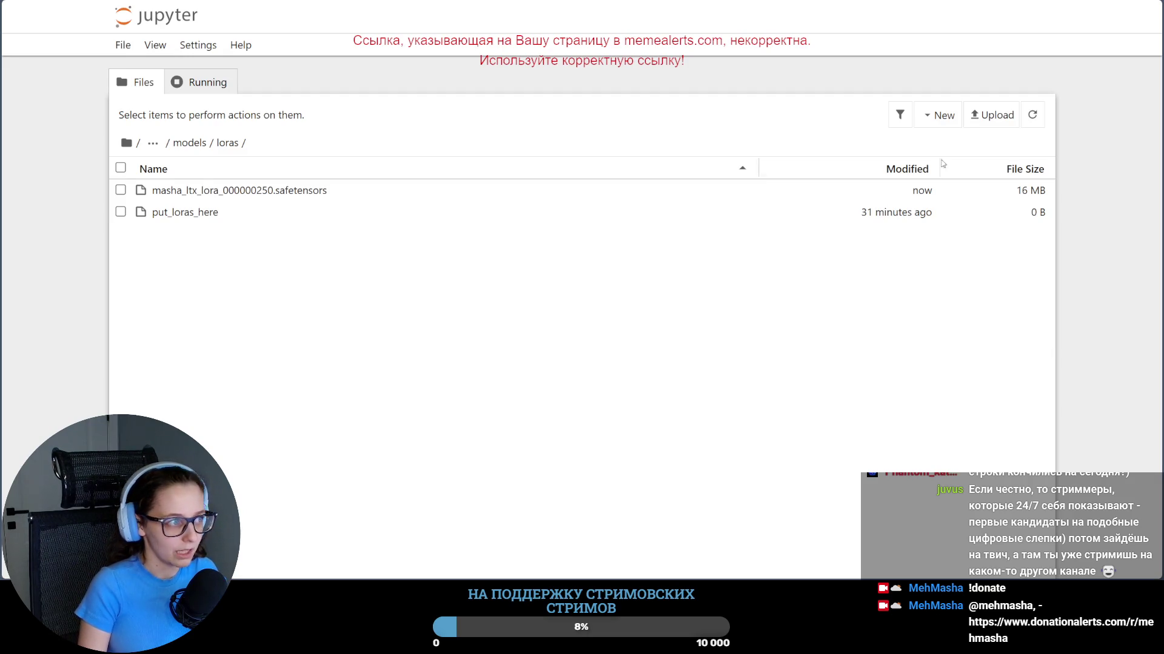
key("ctrl+Tab")
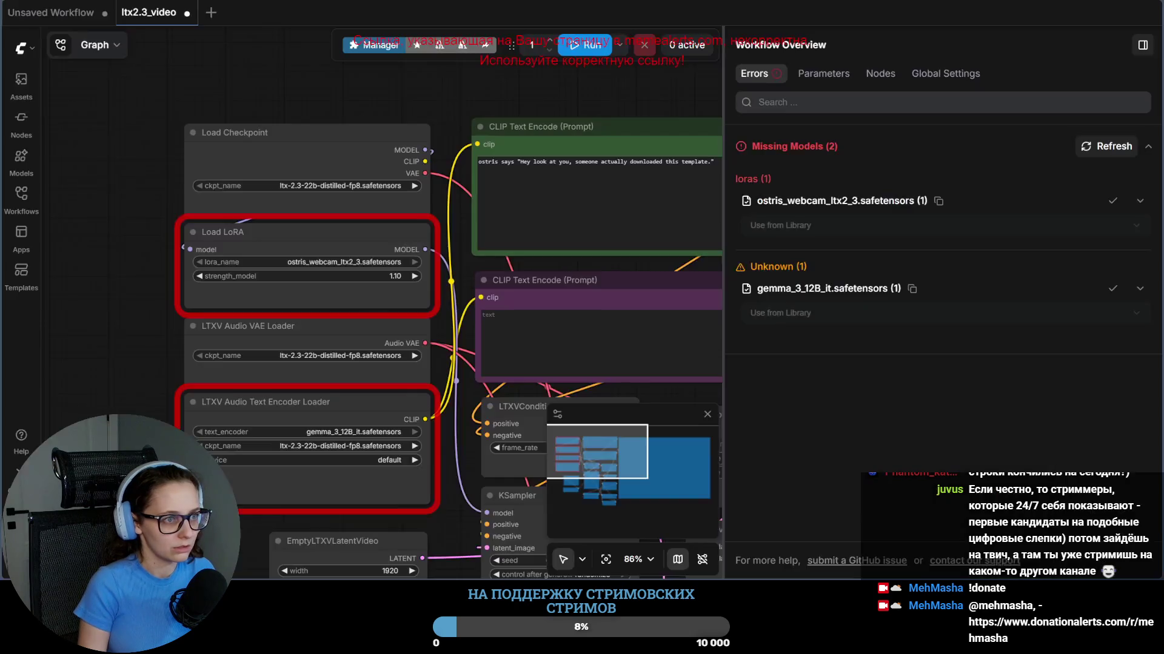
Step: Review ComfyUI's missing-models list flagging the ostris_webcam LoRA and Gemma 3 12B encoder
key("ctrl+Tab")
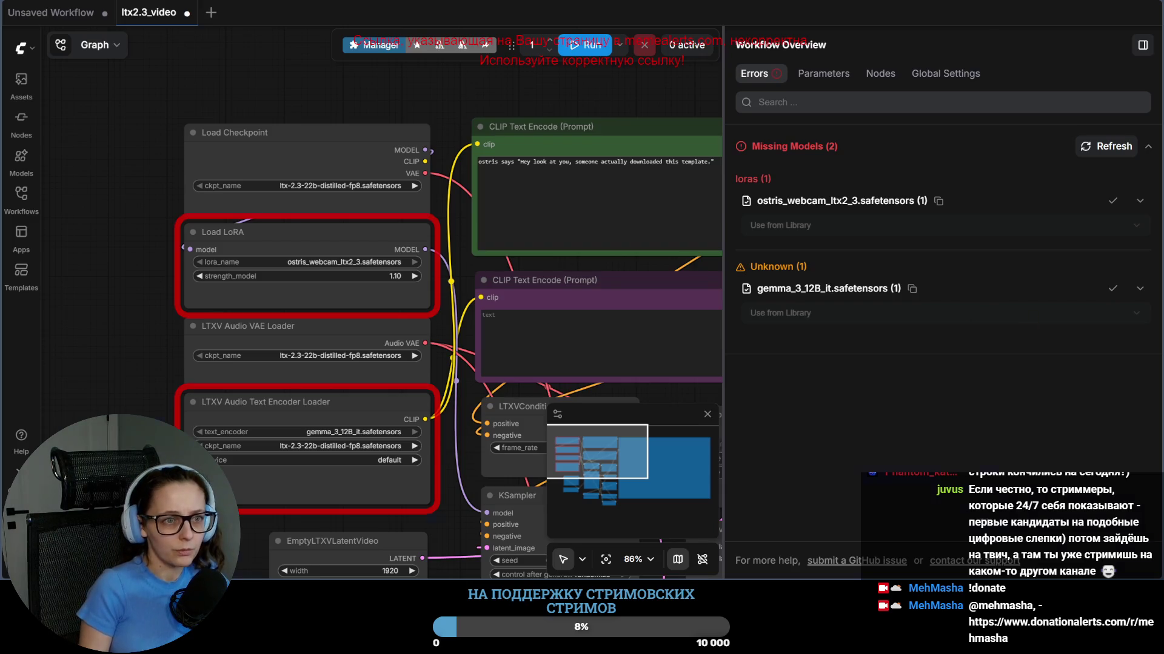
Step: Copy the missing gemma_3_12B_it.safetensors file name from ComfyUI and web-search it
key("alt+Tab")
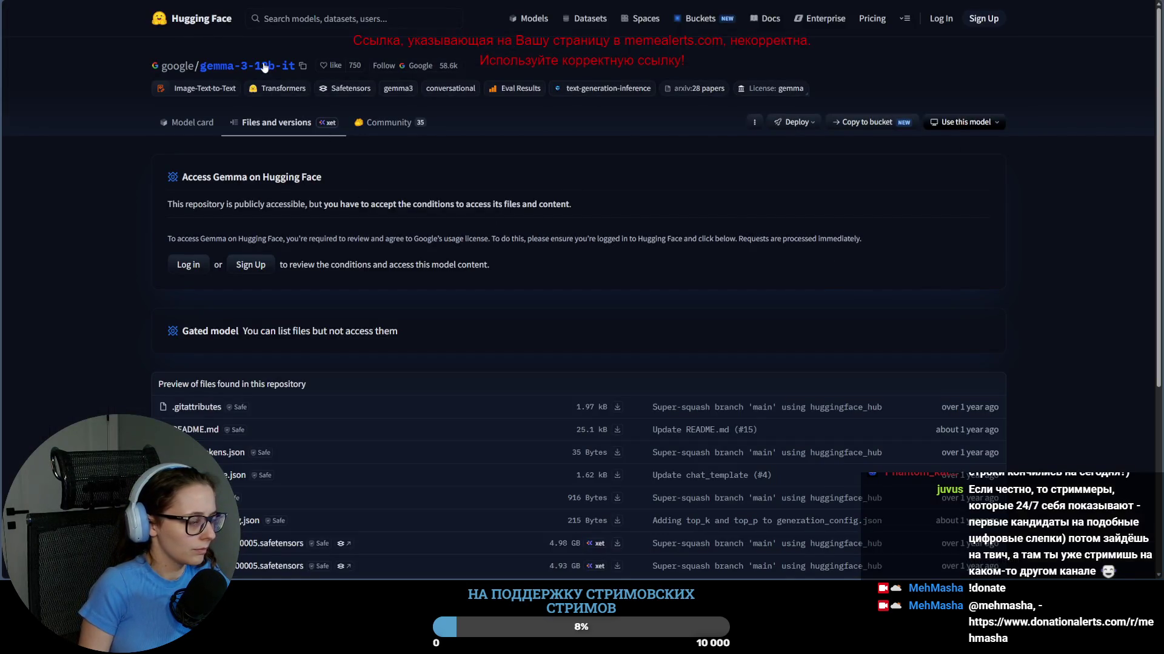
key("alt+Tab")
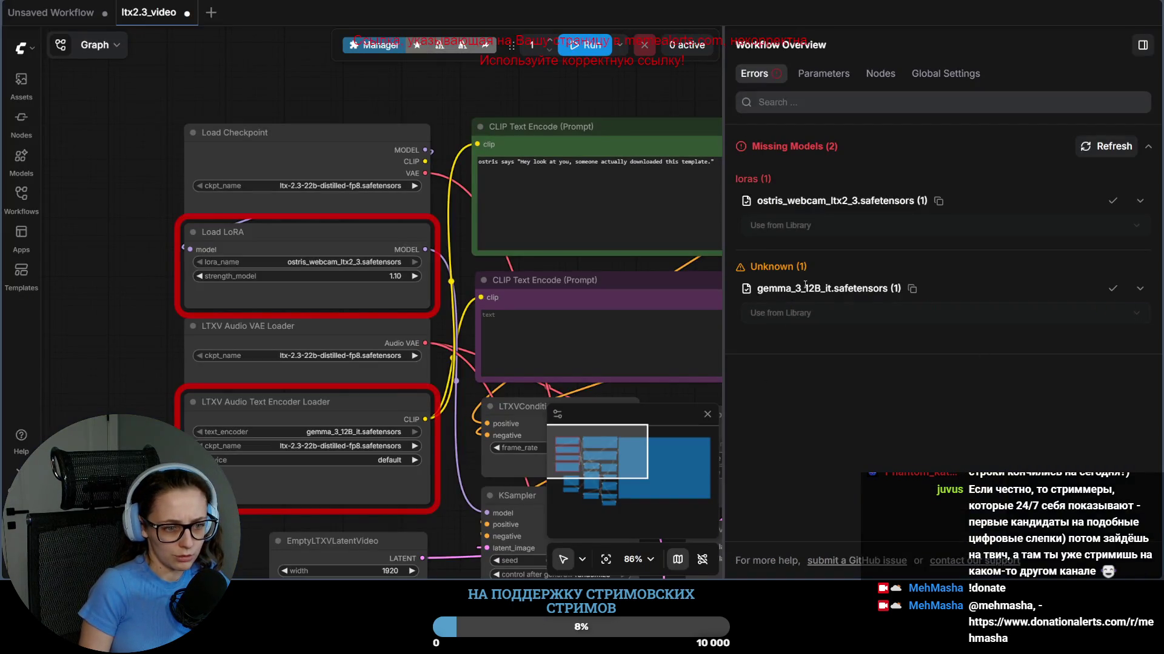
left_click(912, 290)
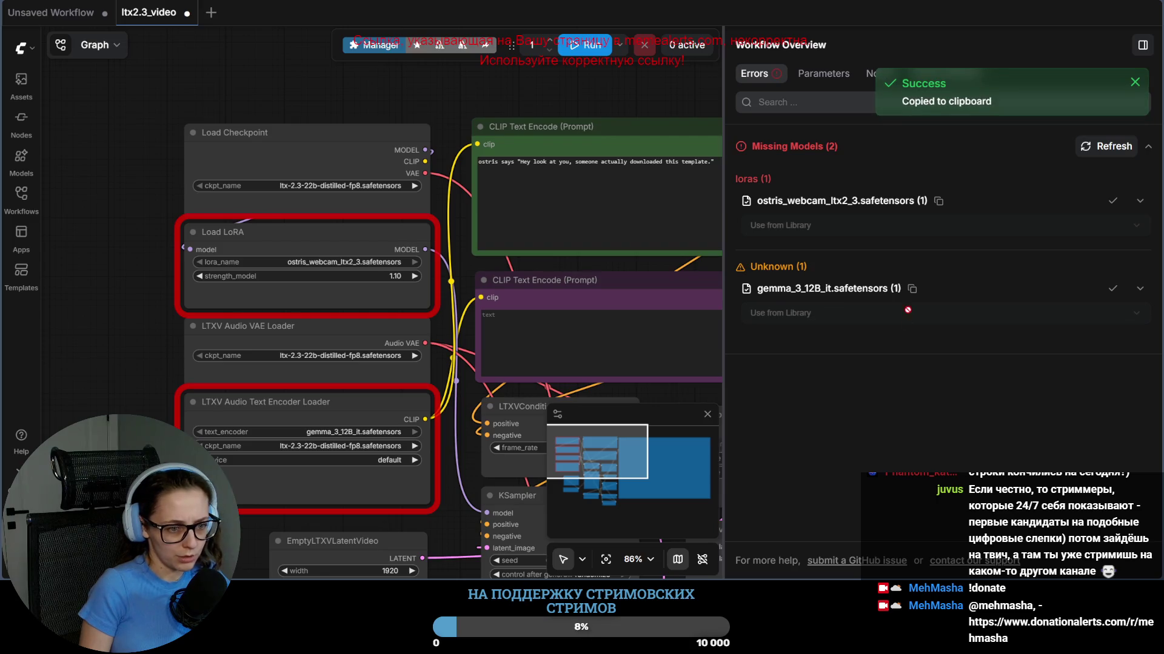
key("ctrl+t")
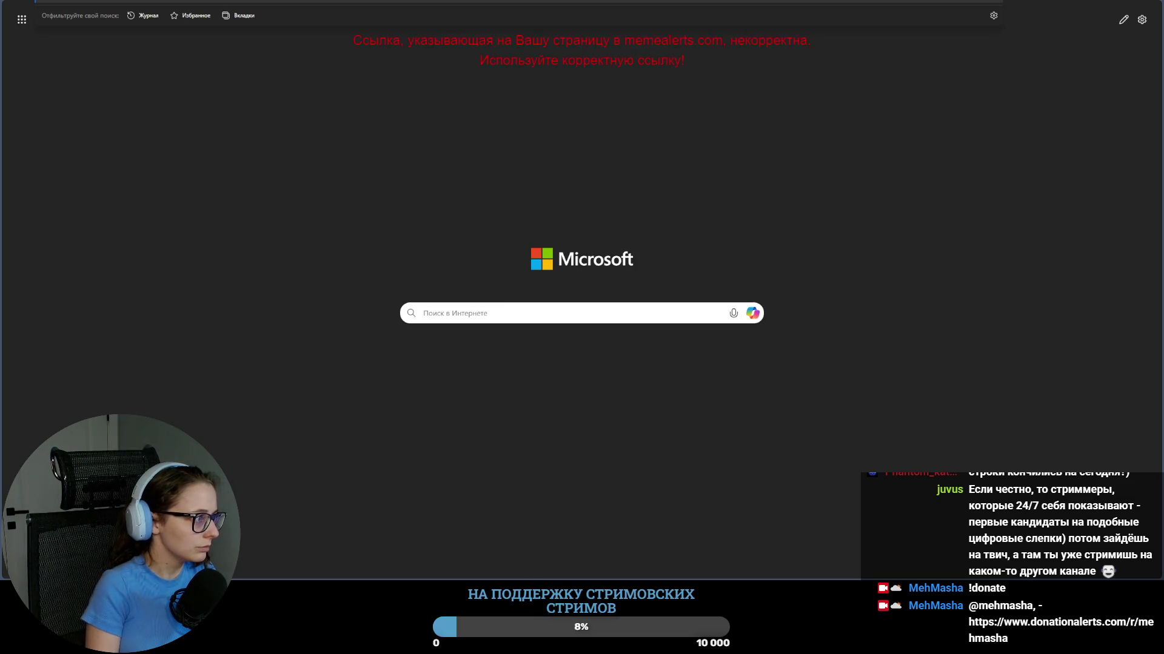
key("ctrl+v")
key("Return")
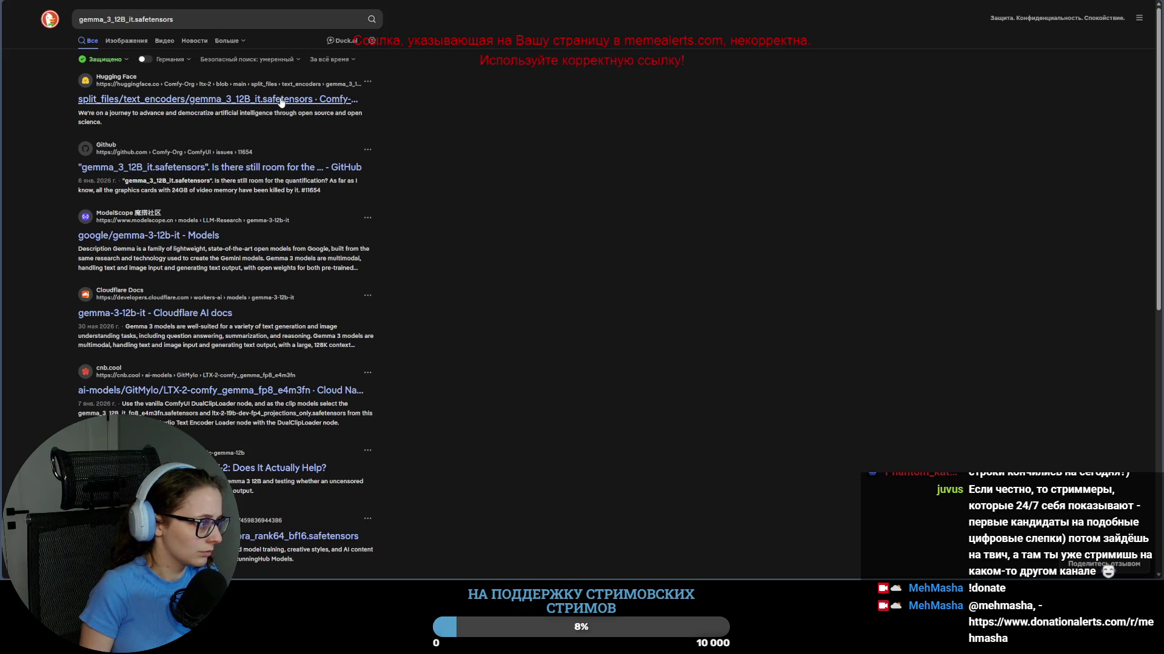
Step: Copy the 24.4 GB gemma_3_12B_it download link from Hugging Face's Comfy-Org/ltx-2 repo
left_click(260, 99)
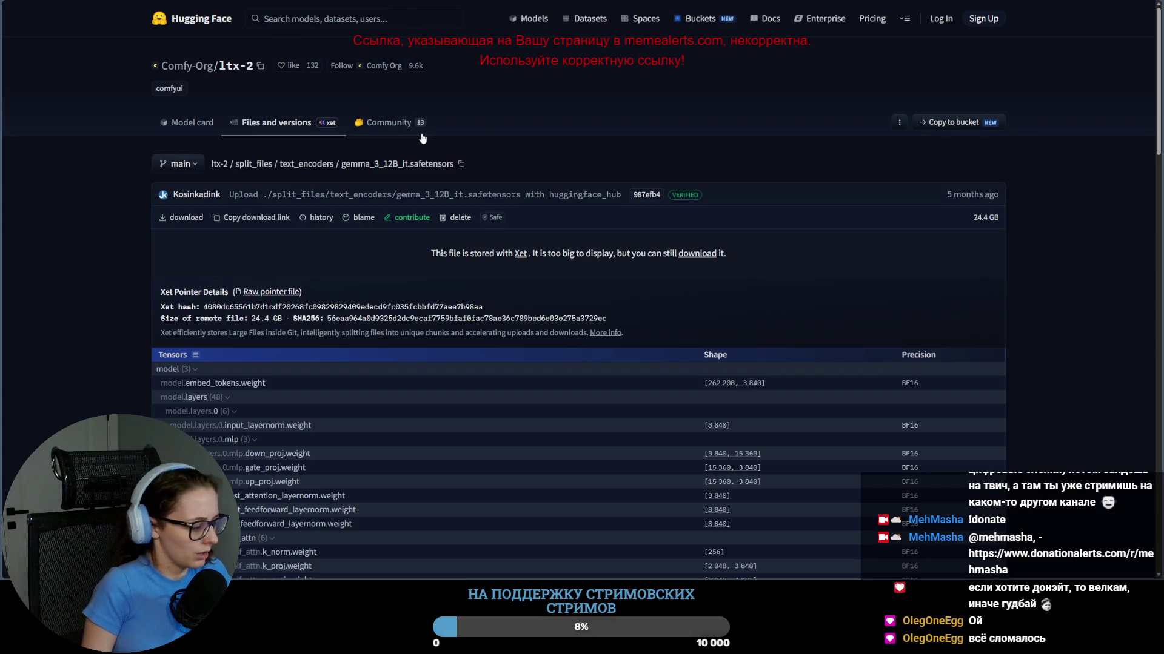
left_click(250, 217)
key("ctrl+Tab")
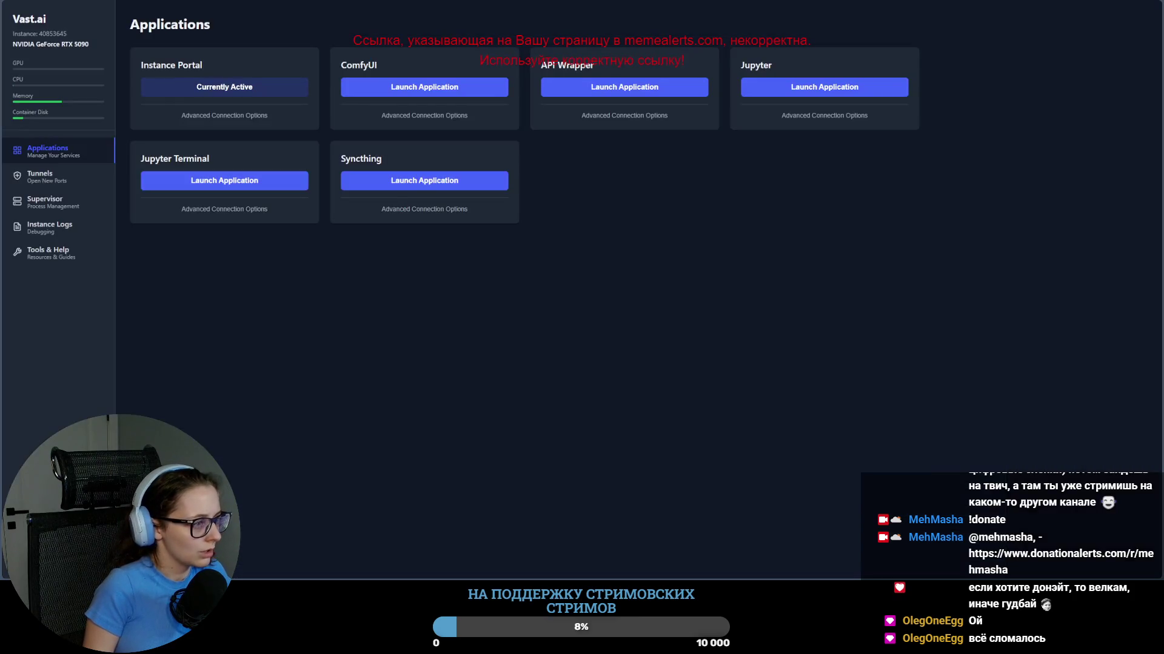
Step: In the Jupyter terminal move from models into the text_encoders folder and list its contents
key("ctrl+Tab")
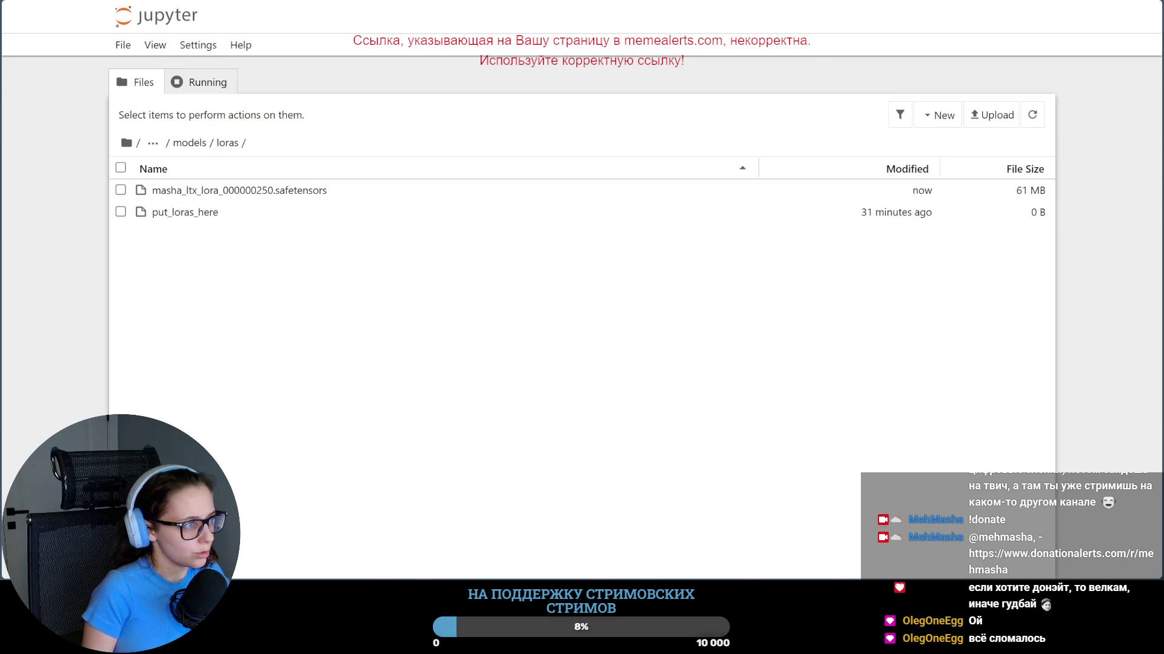
key("ctrl+Tab")
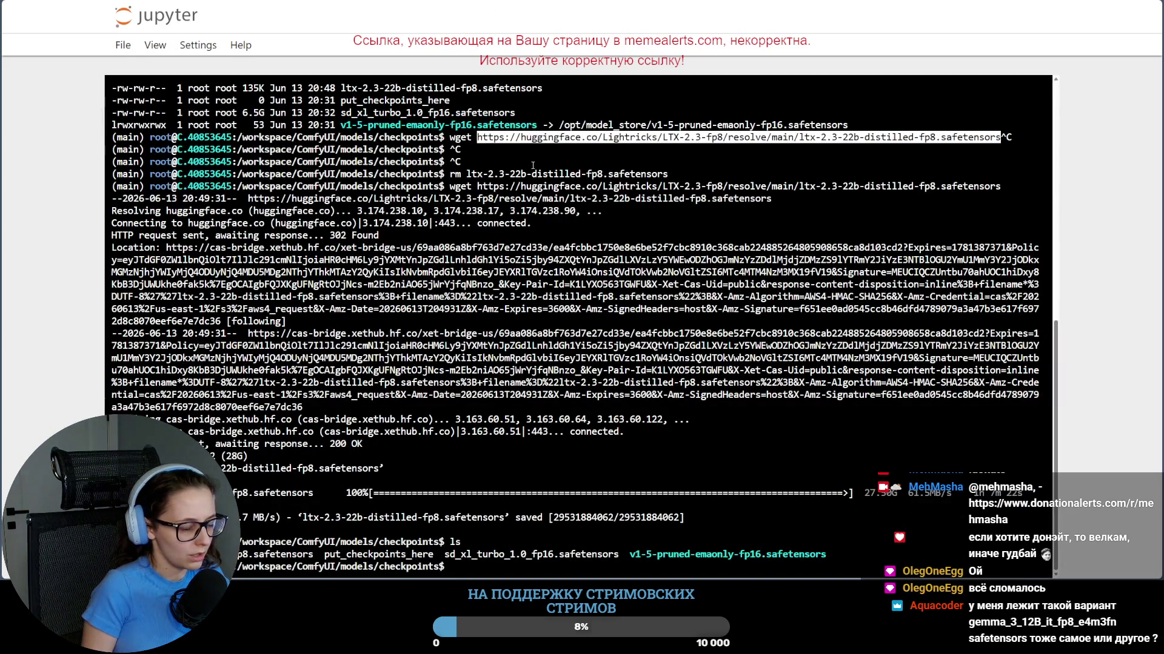
key("ctrl+Tab")
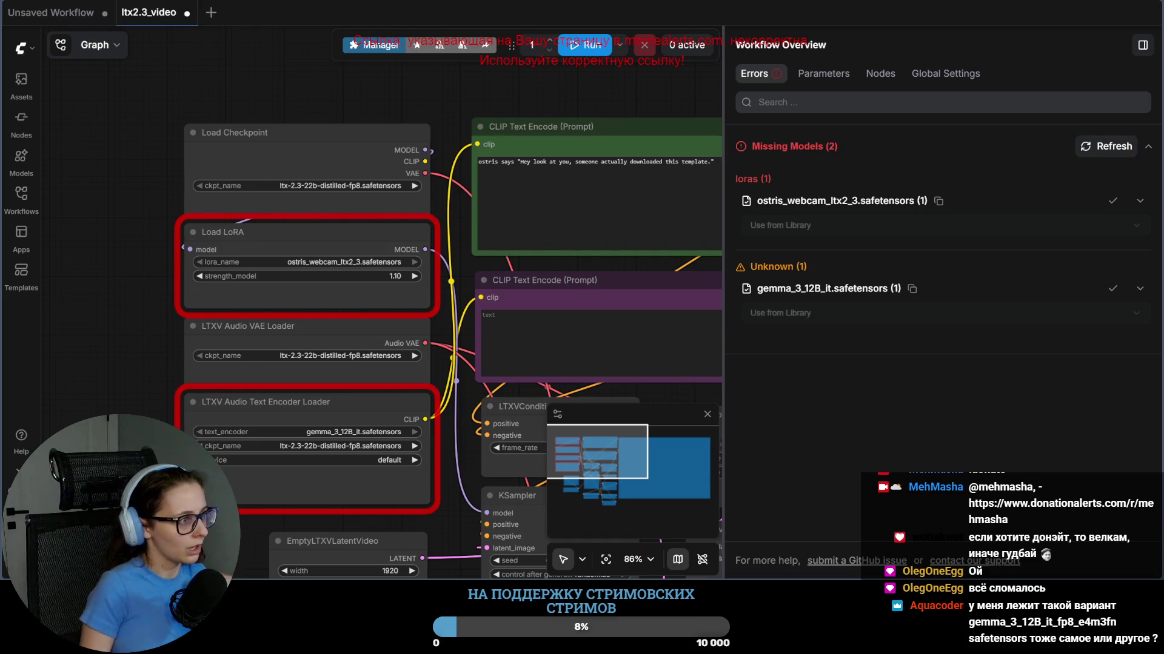
key("ctrl+Tab")
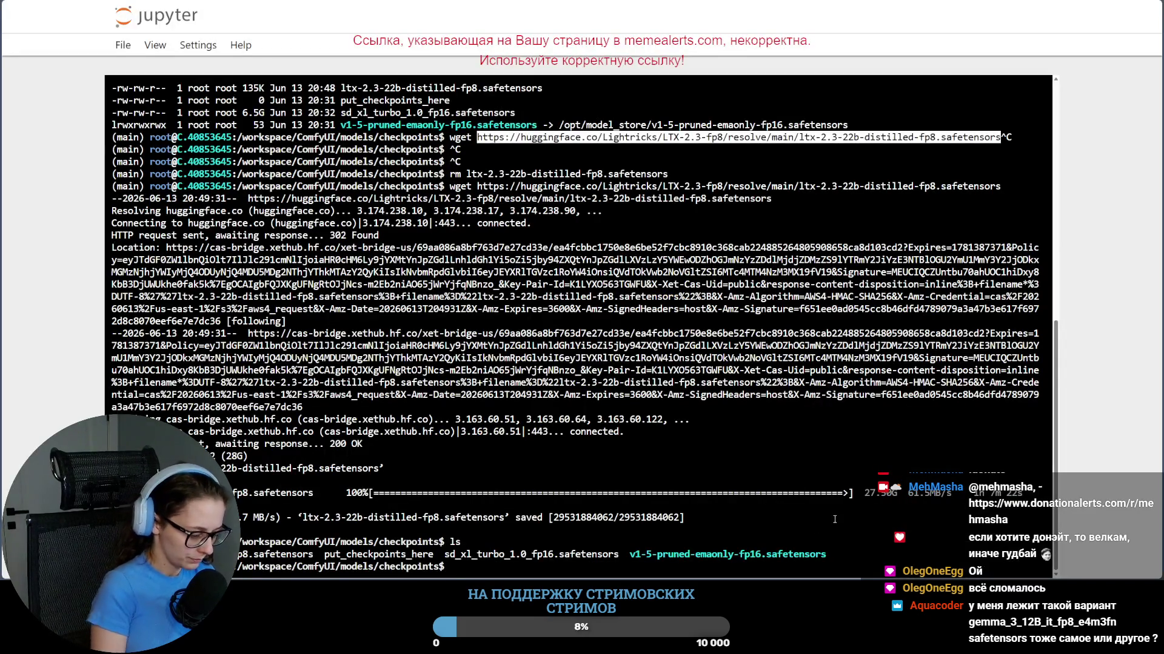
type("cd ..")
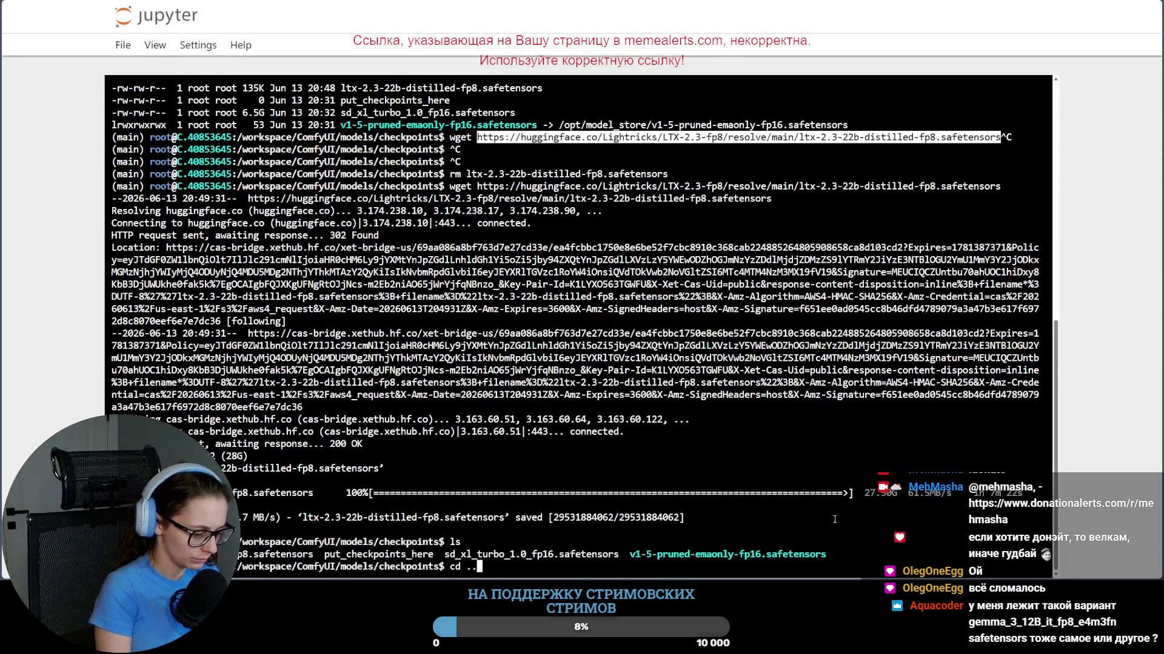
key("Return")
type("ls")
key("Return")
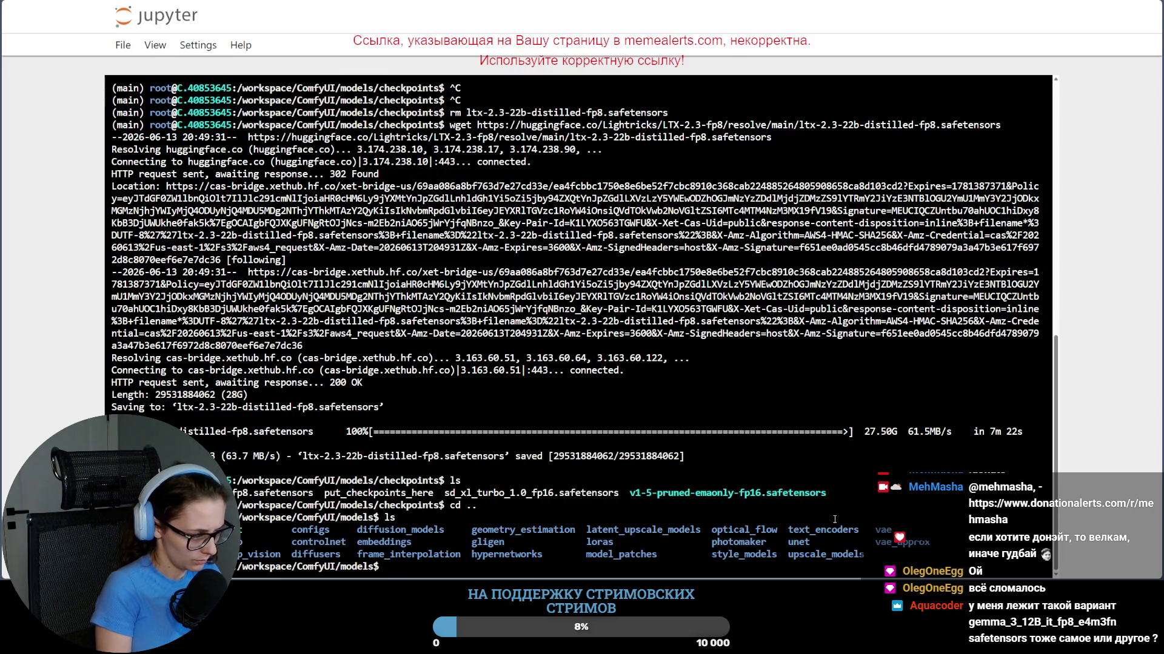
key("ctrl+l")
type("ls")
key("Return")
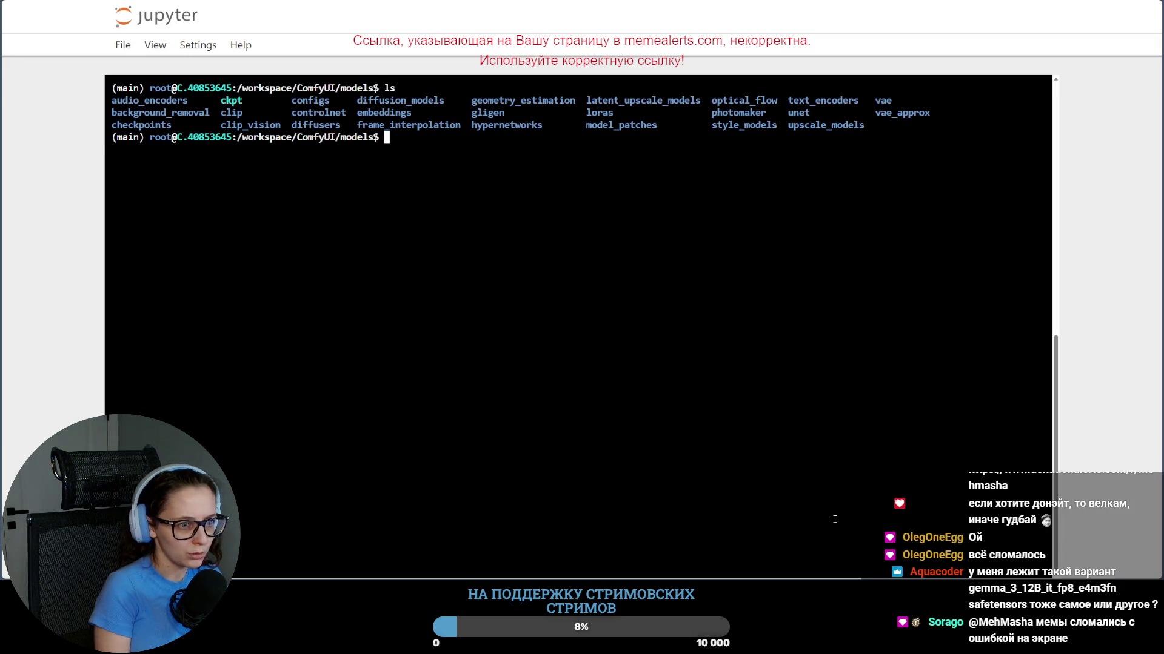
type("cd t")
key("Tab")
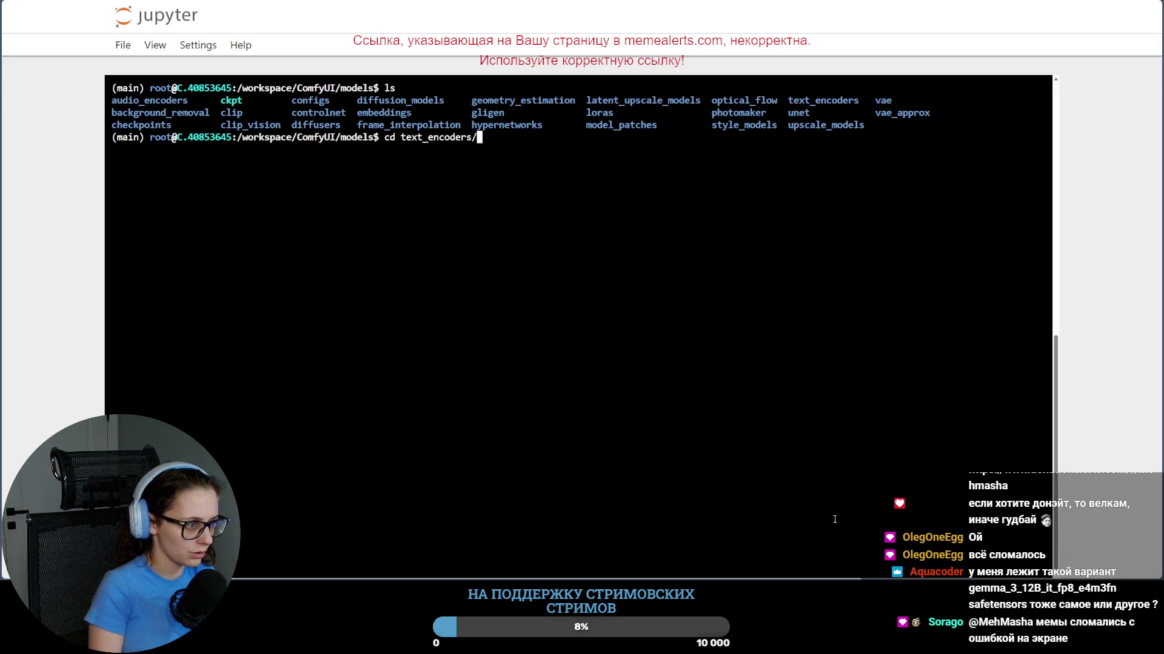
key("Return")
type("ls")
key("Return")
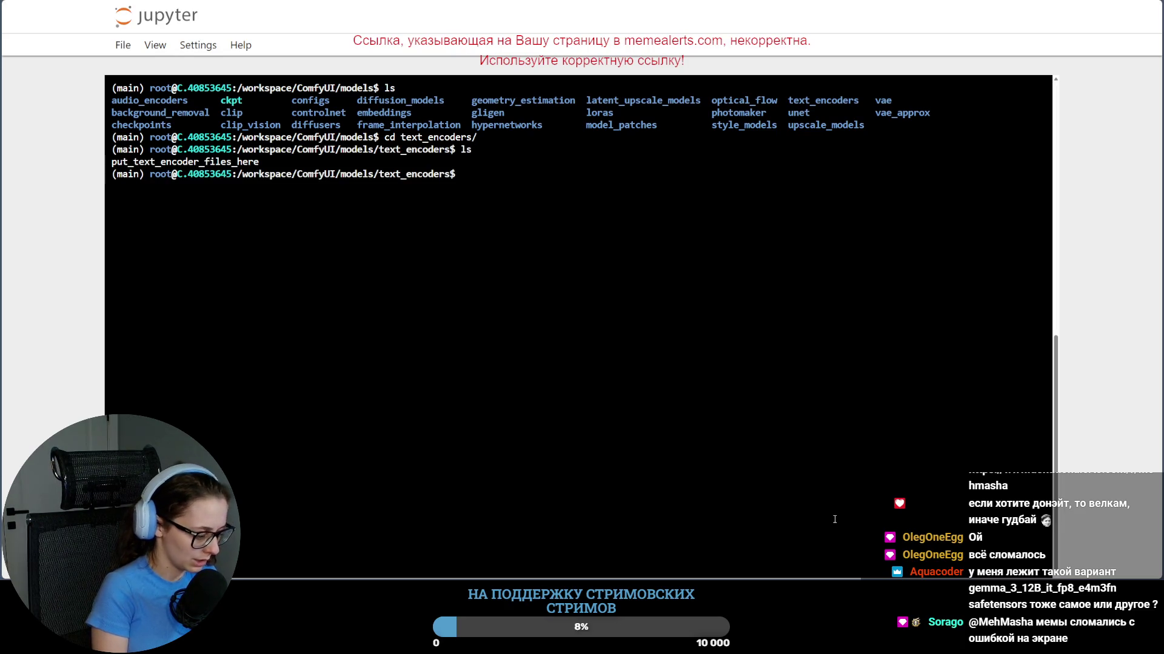
type("wget")
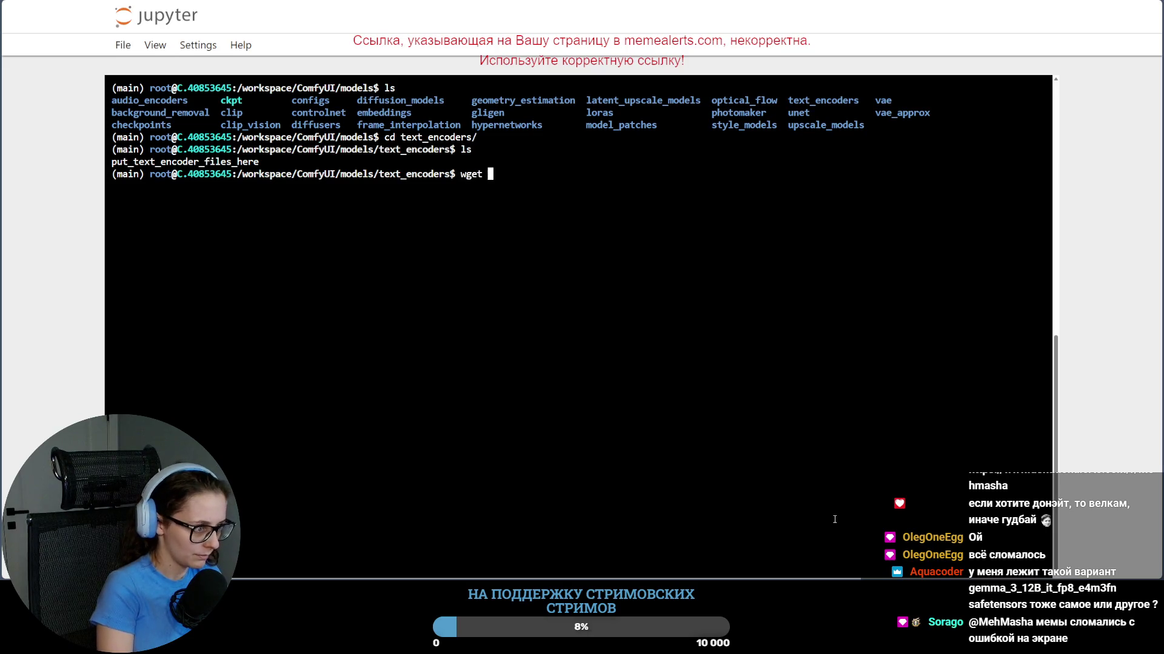
Step: Start wget fetching gemma_3_12B_it.safetensors from the pasted Hugging Face URL into text_encoders
key("ctrl+v")
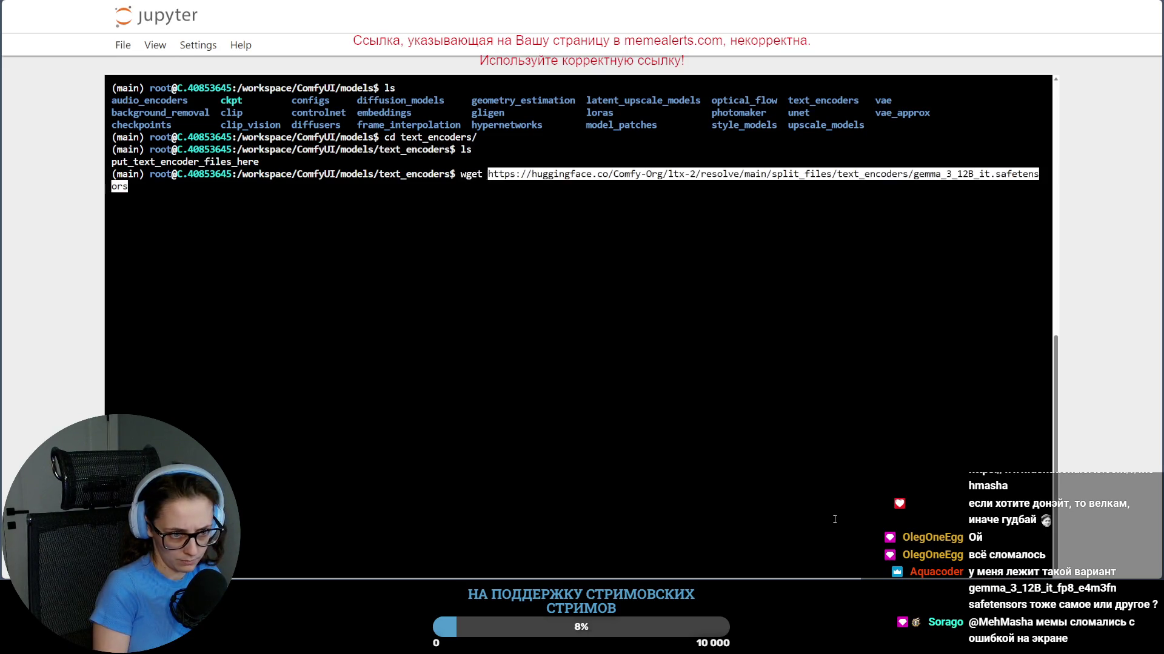
key("Return")
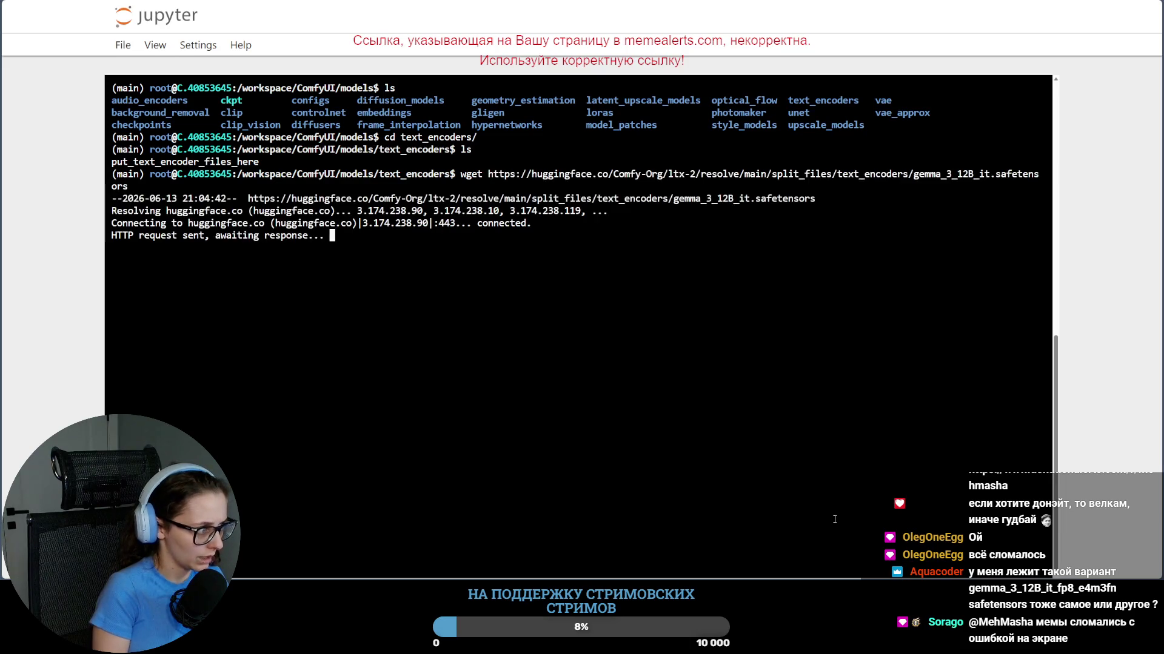